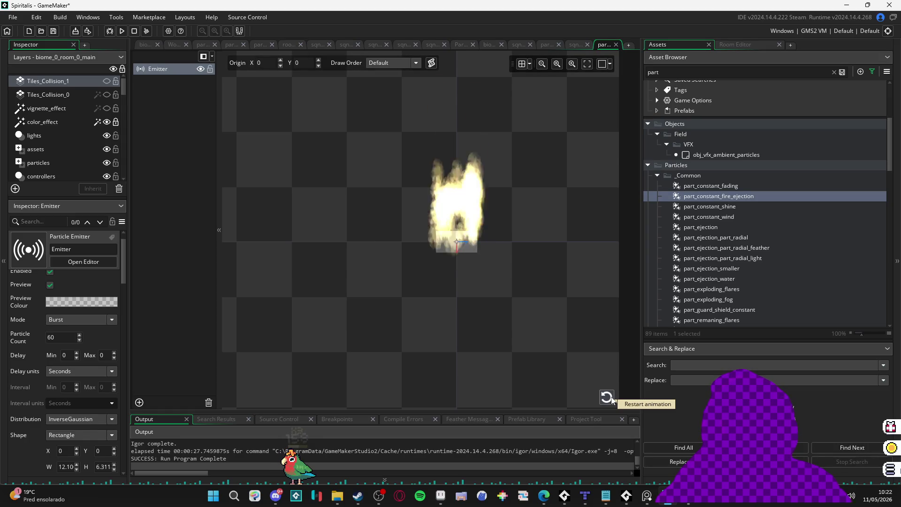
Raise the fire emitter's Particle Count from 60 to 100 and replay the burst several times.
double_click(61, 337)
text(100)
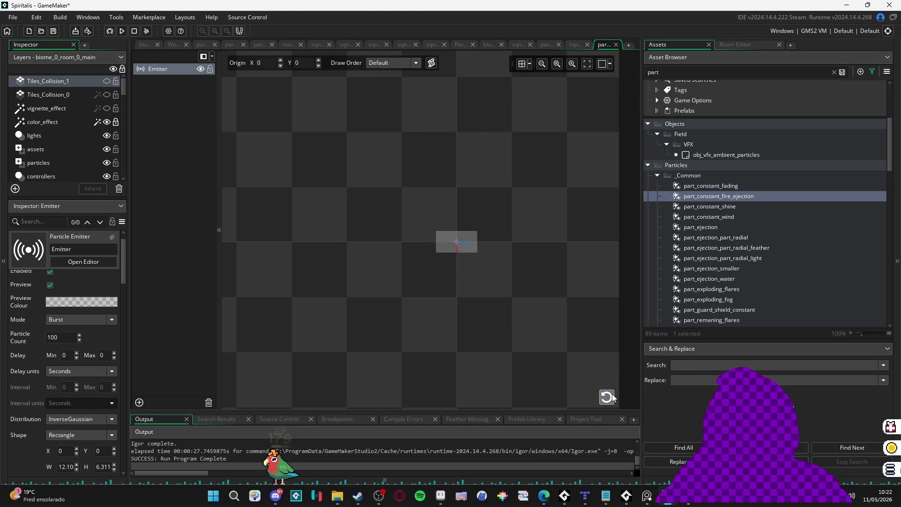
click(610, 396)
click(610, 396)
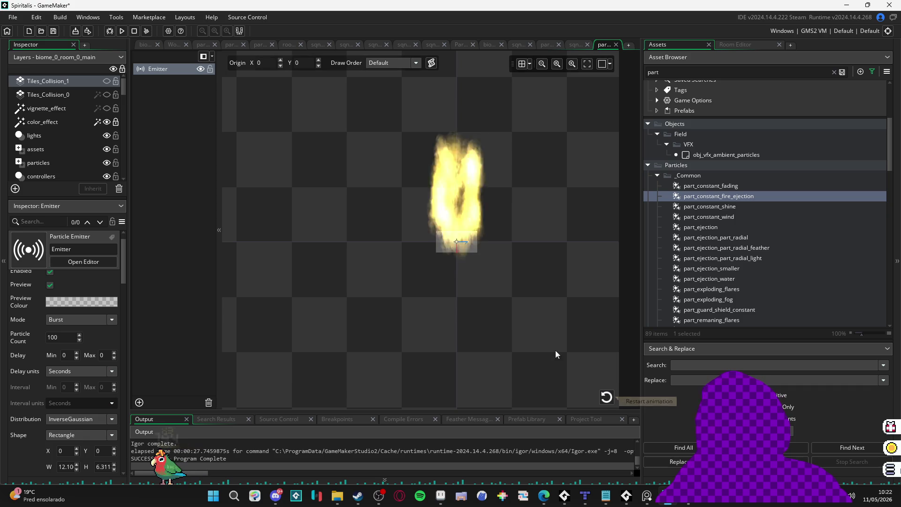
click(605, 400)
click(605, 403)
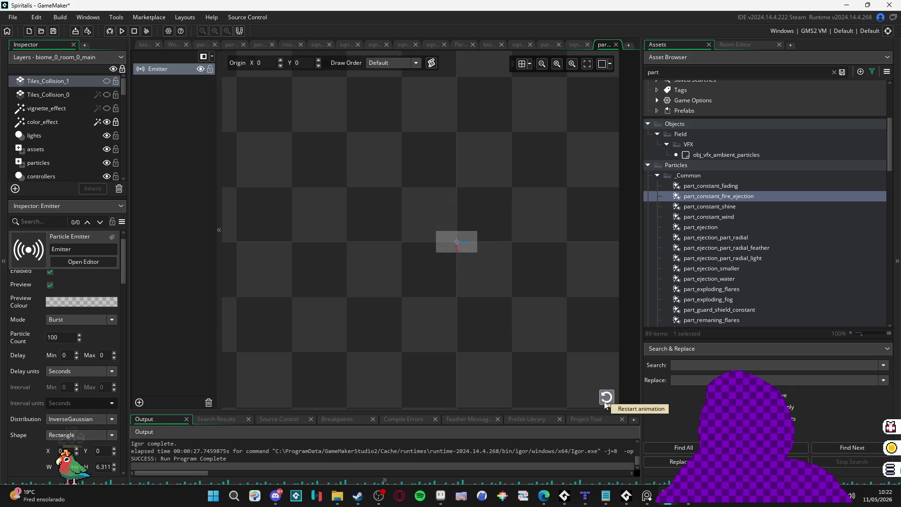
click(604, 398)
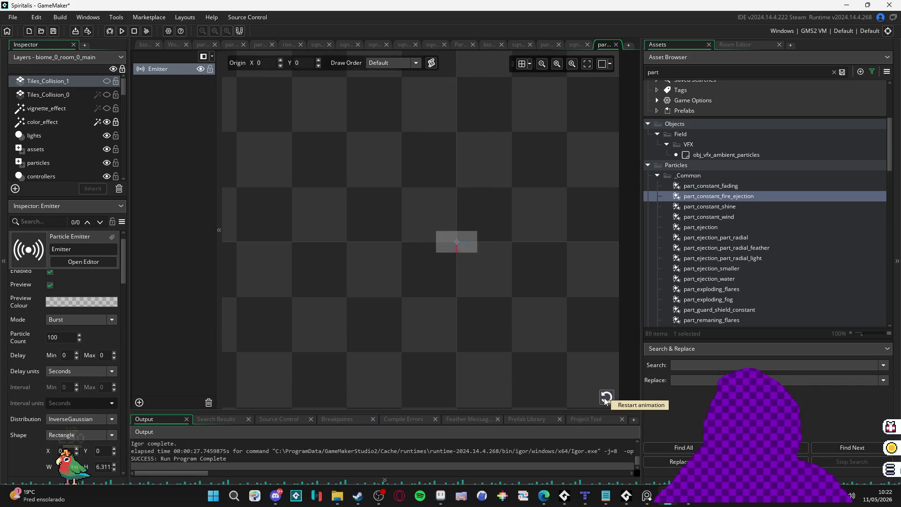
click(604, 398)
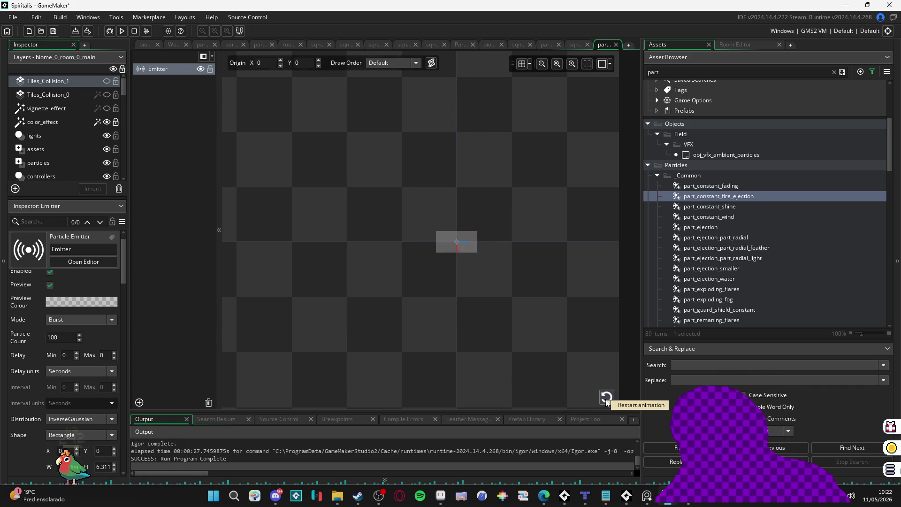
click(606, 398)
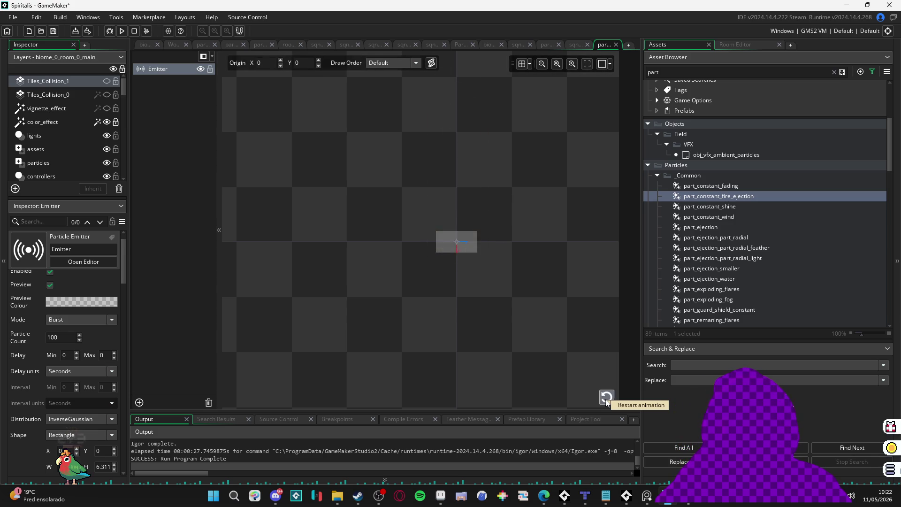
scroll(22, 334, down, 2)
Try a particle Size range of 1–3, preview it, then restore Size 3–6.
scroll(21, 334, down, 5)
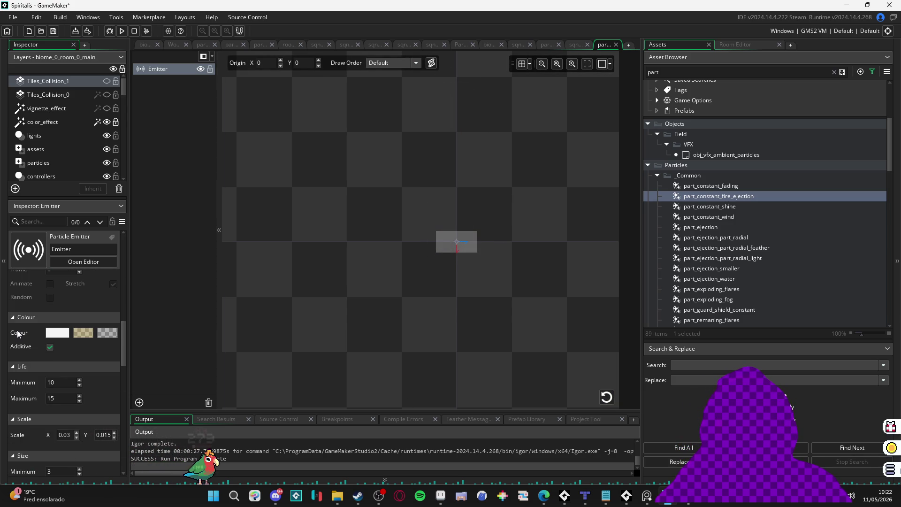
scroll(33, 360, down, 2)
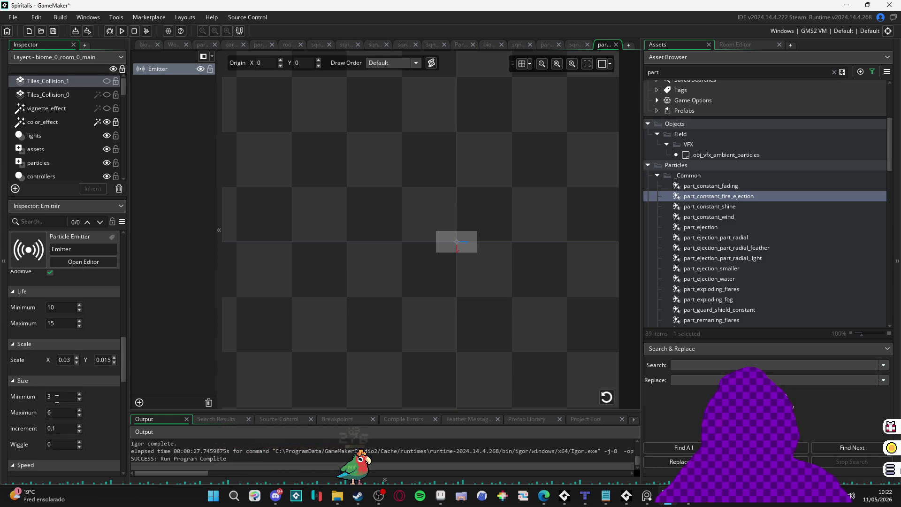
click(57, 398)
text(1)
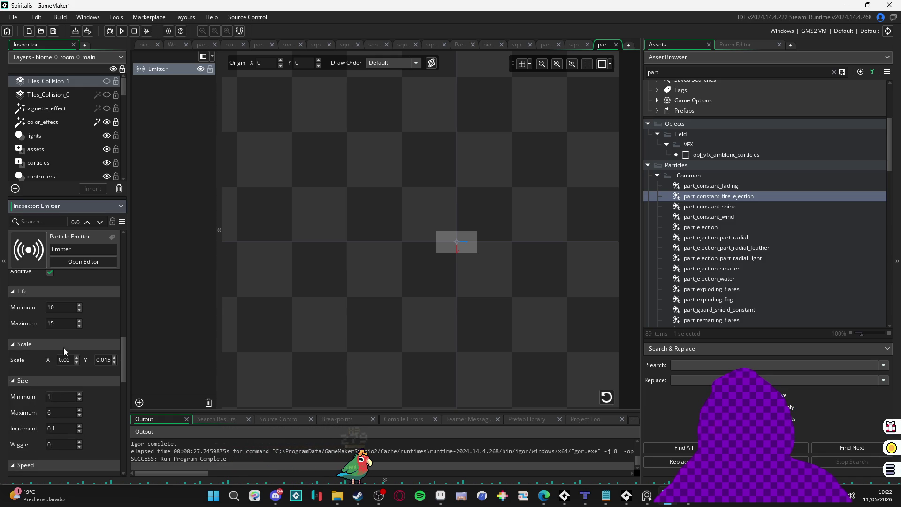
click(66, 412)
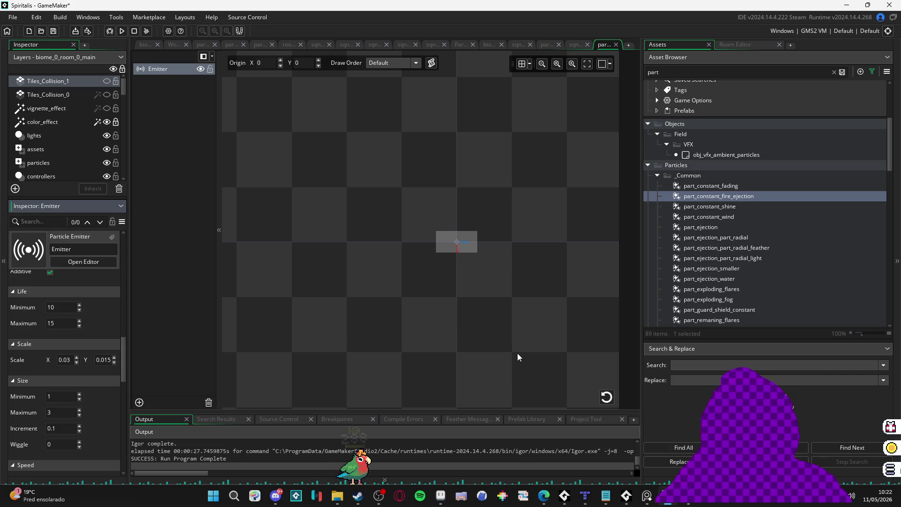
click(607, 398)
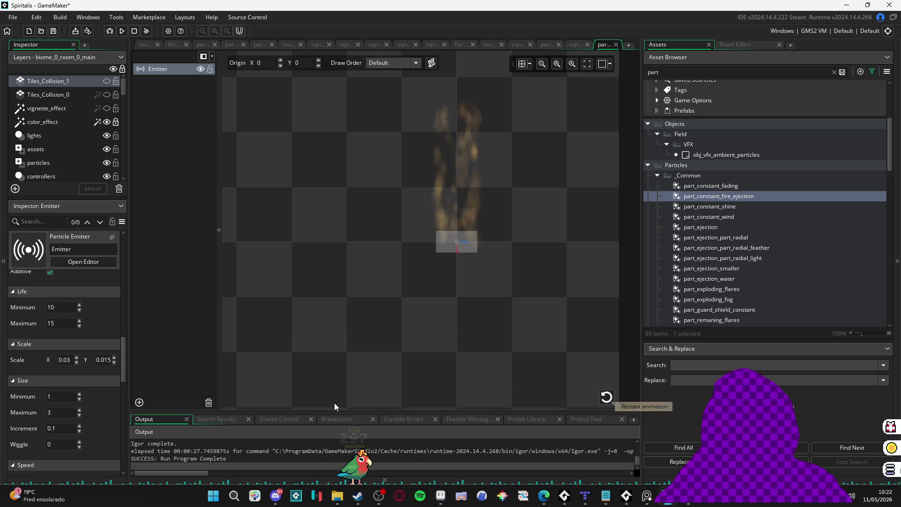
click(59, 413)
key(BackSpace)
text(6)
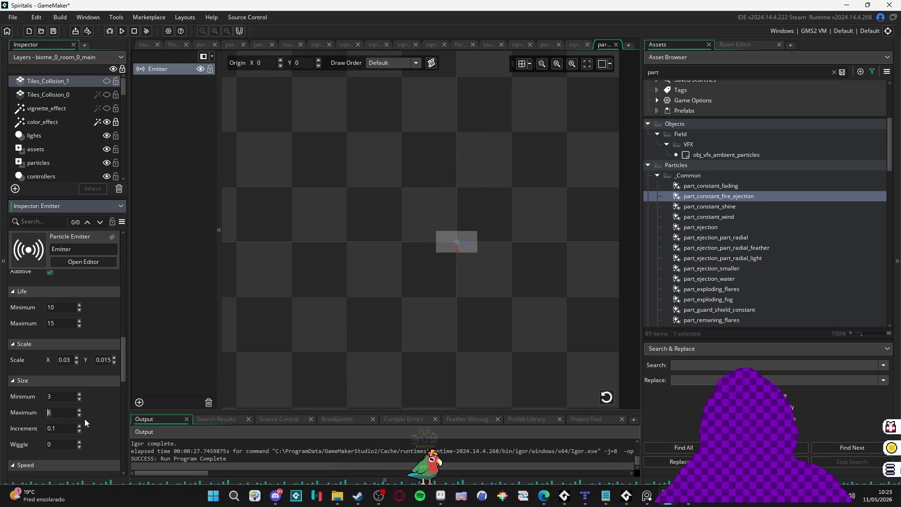
Set the particle Speed Maximum to 4, after trying 3, and preview the burst.
scroll(94, 415, down, 3)
scroll(99, 413, down, 1)
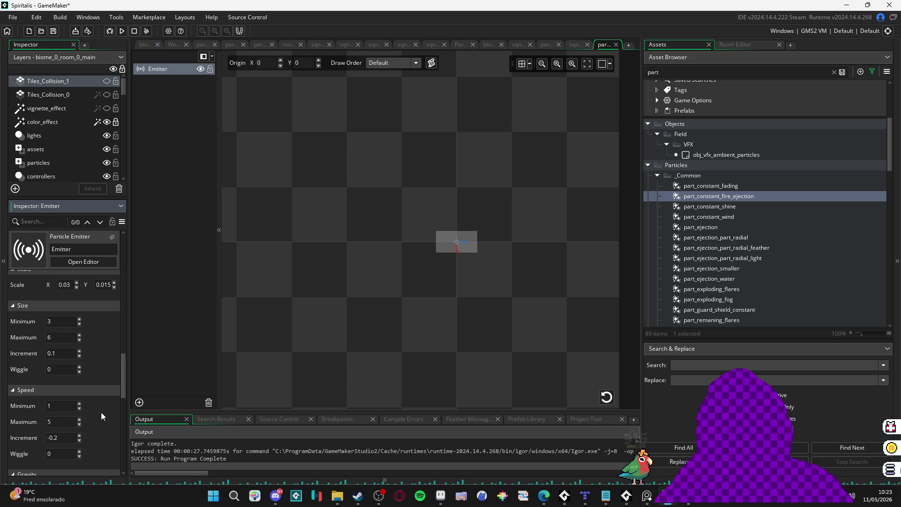
click(48, 422)
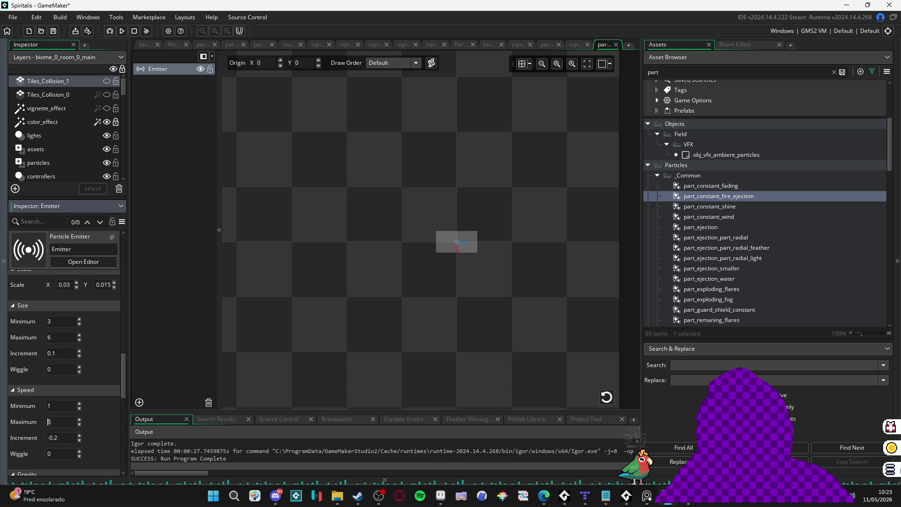
text(3)
click(607, 397)
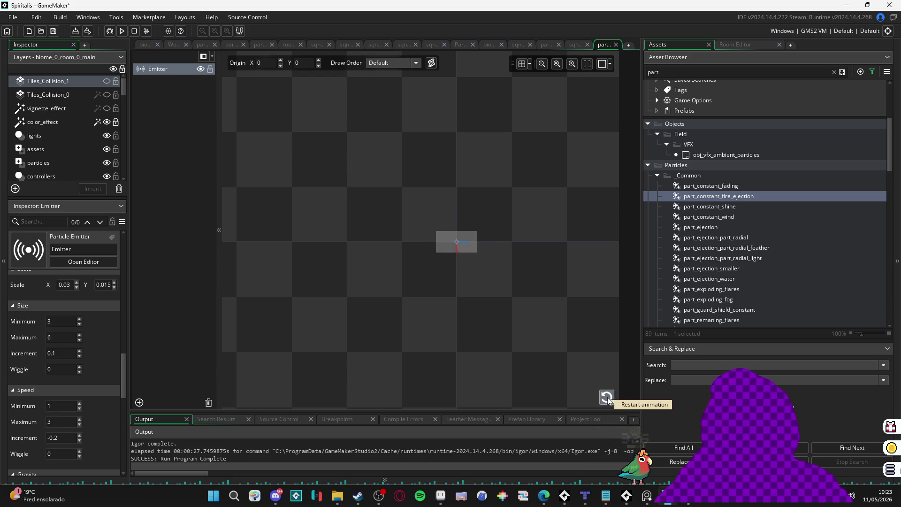
click(49, 421)
text(4)
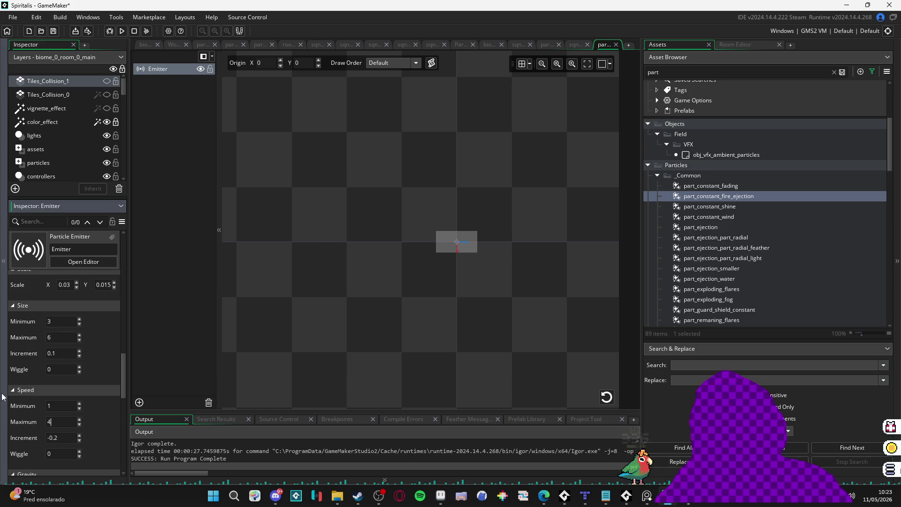
click(607, 397)
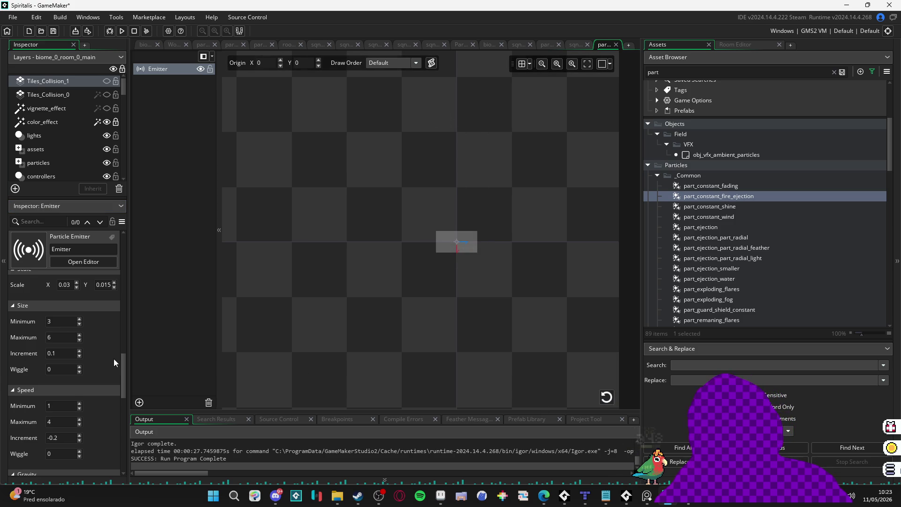
scroll(114, 359, up, 5)
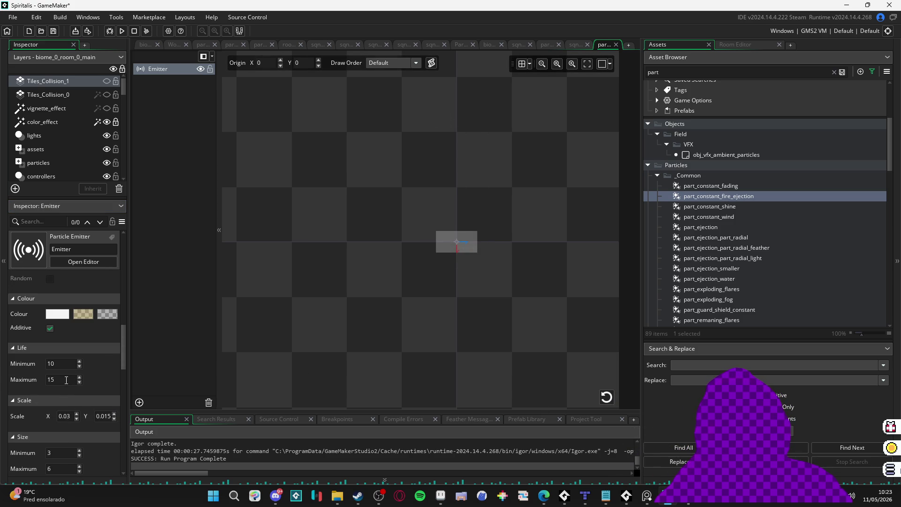
Set particle Life Maximum to 25, switch the emitter shape to Explosion, and replay.
double_click(66, 380)
text(25)
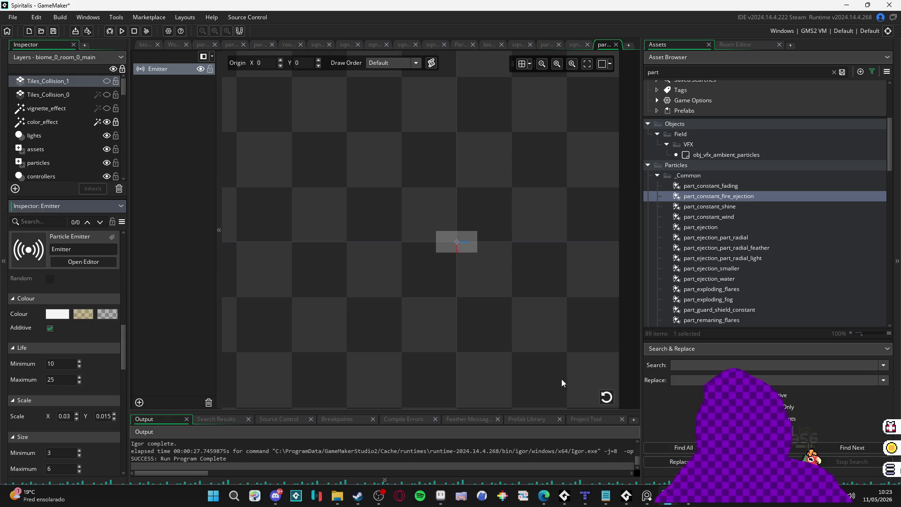
click(606, 396)
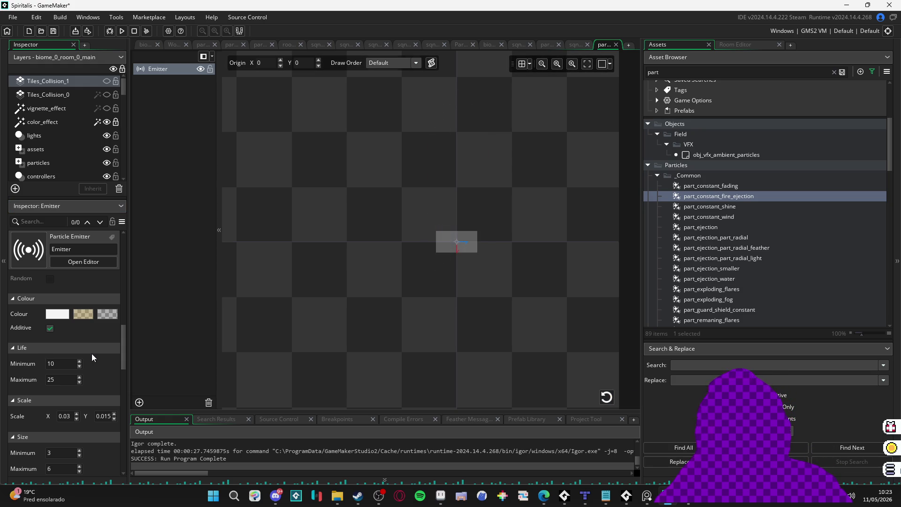
scroll(91, 353, up, 2)
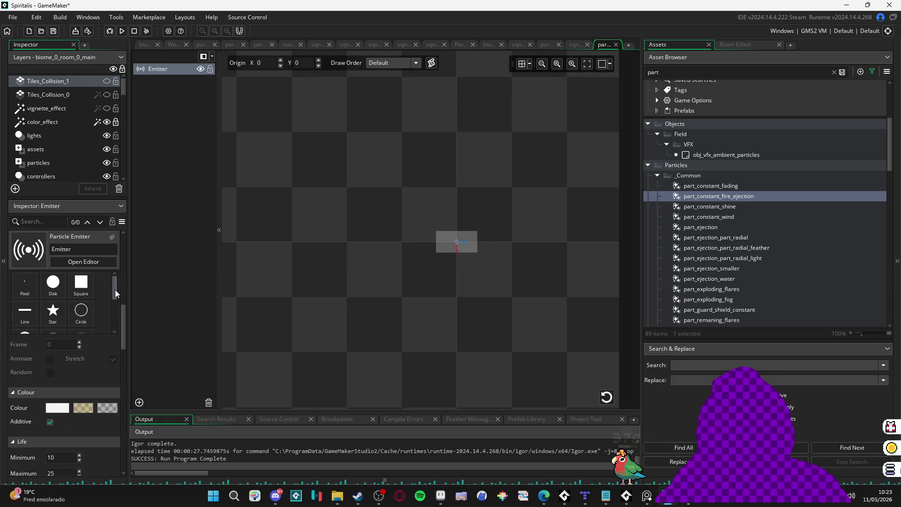
drag(115, 289, 119, 323)
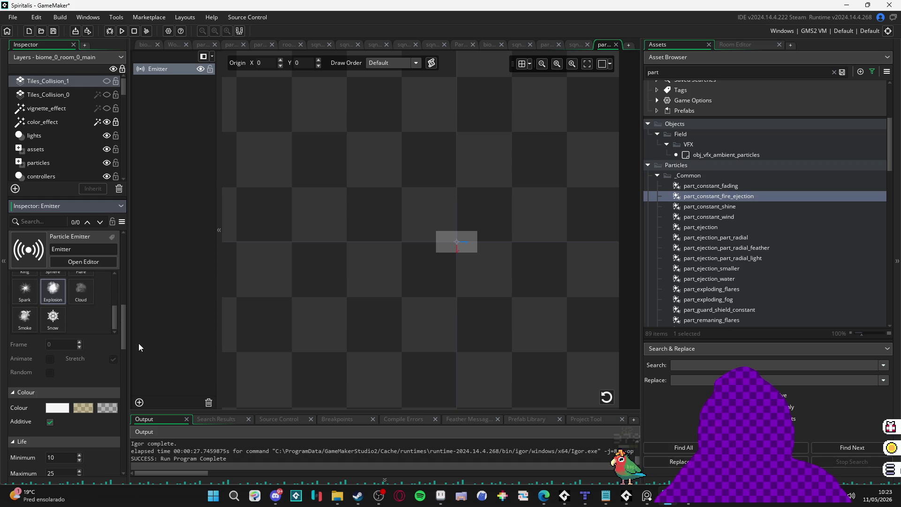
click(606, 397)
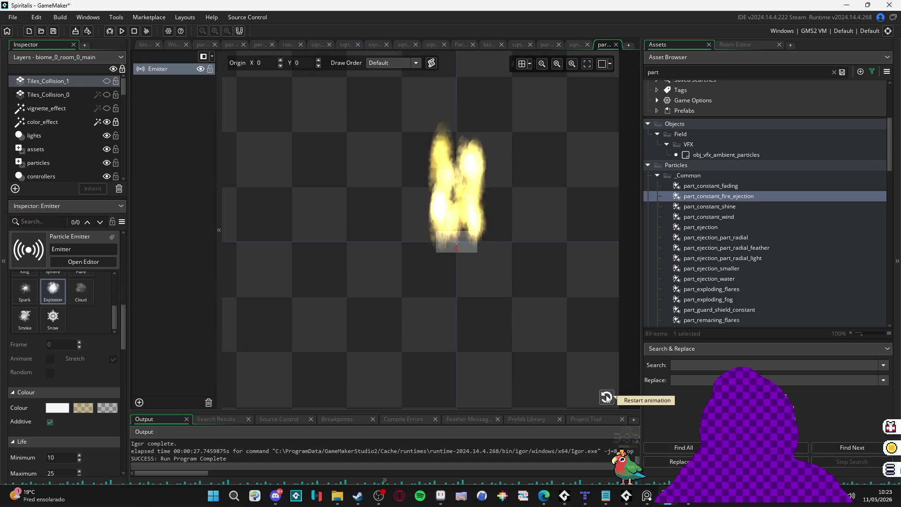
Give particles a shrinking Size Increment of -0.01, after trying -0.1, and replay the burst.
scroll(94, 383, down, 5)
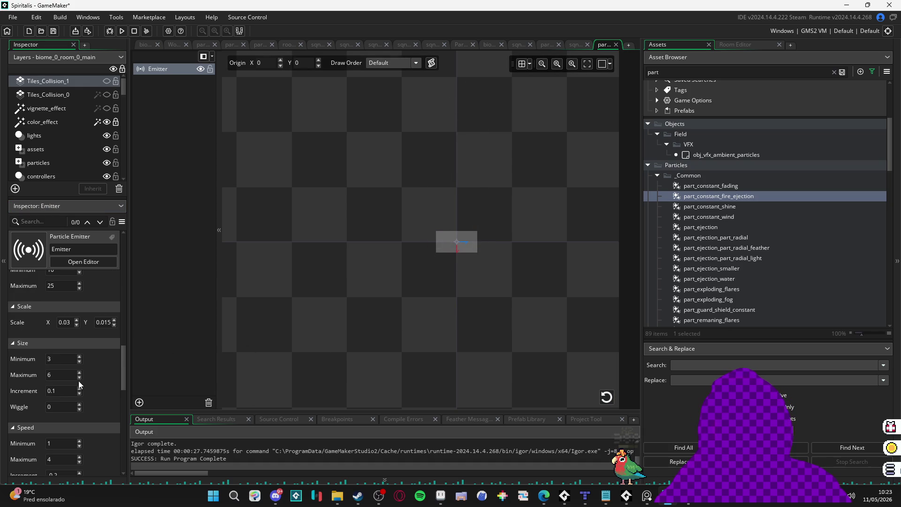
click(67, 388)
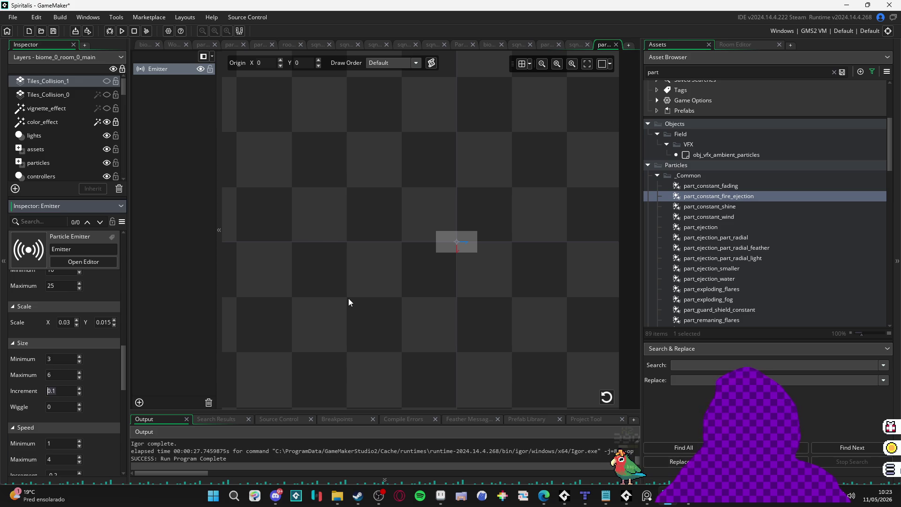
text(-0.1)
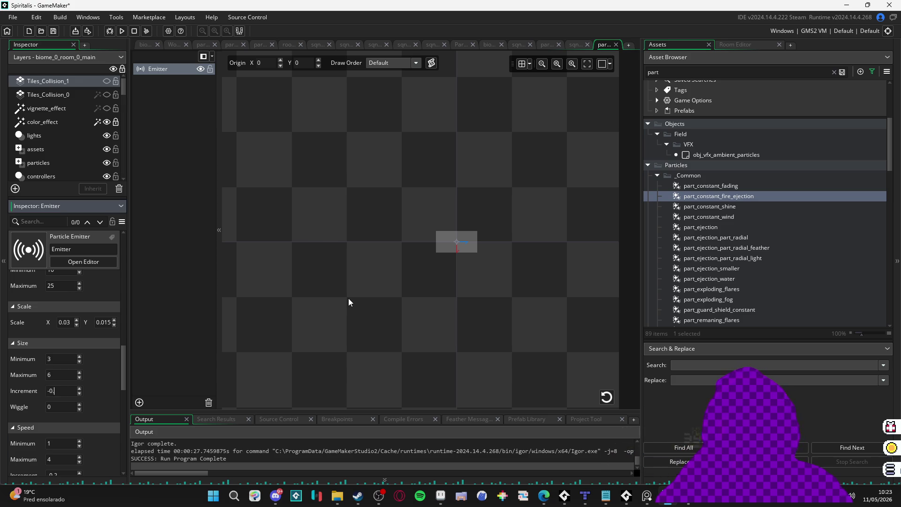
click(607, 398)
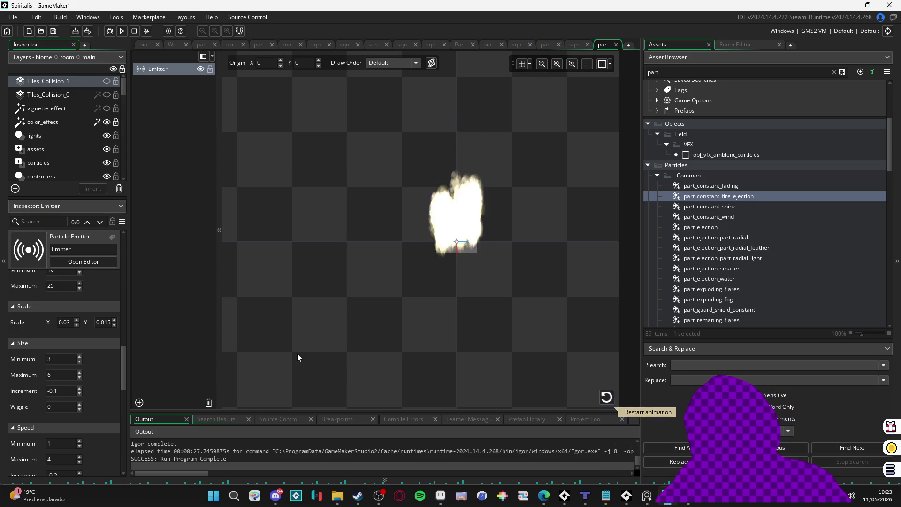
click(84, 395)
text(-0.01)
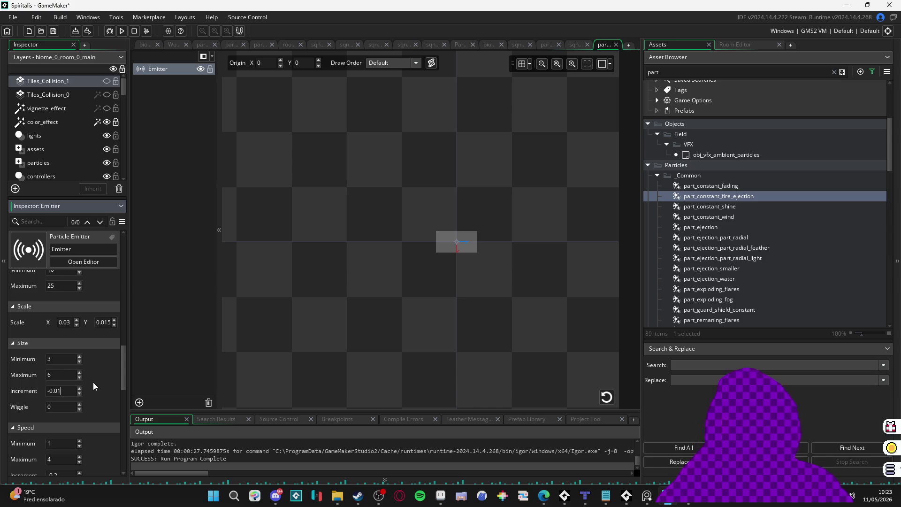
click(606, 397)
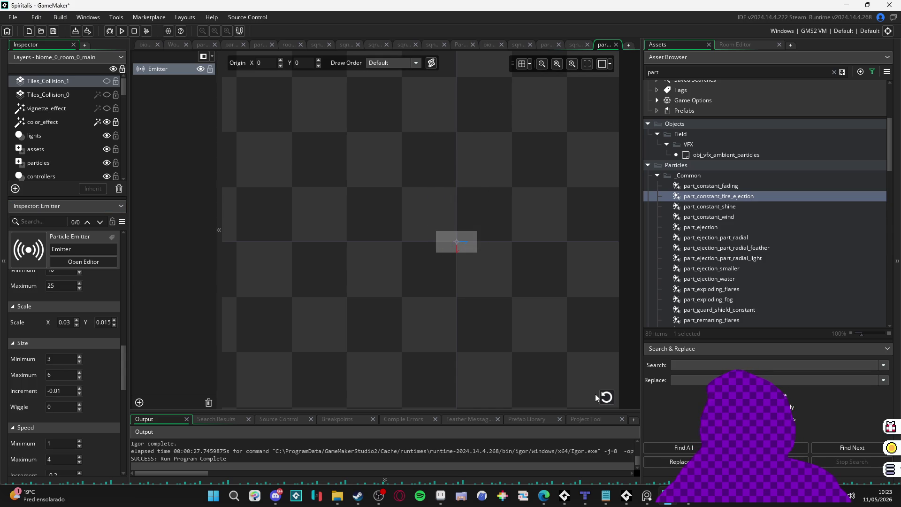
click(607, 398)
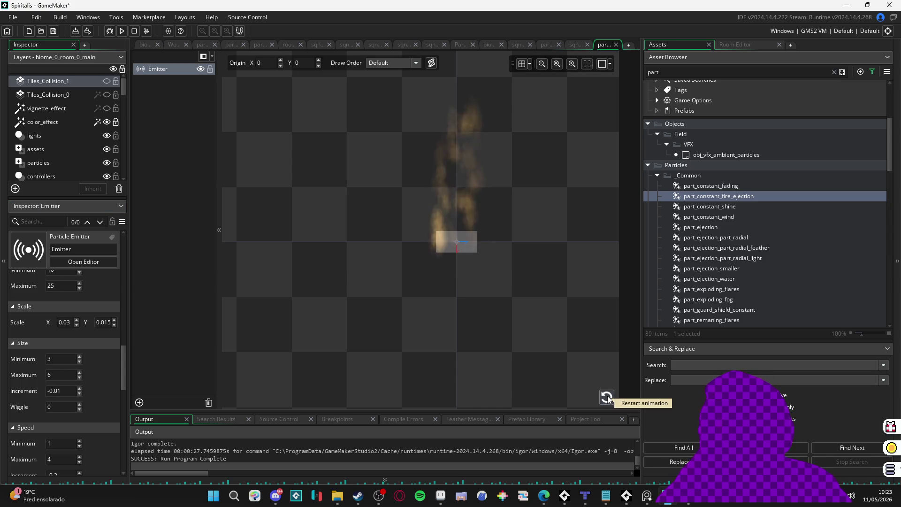
click(607, 398)
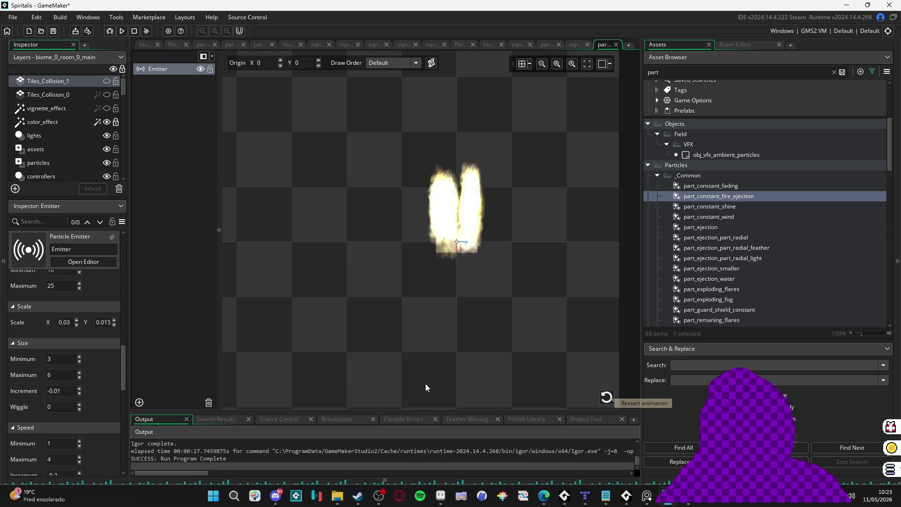
Set particle Size Minimum to 4, replay the fire plume, and return to the Colour section.
double_click(61, 358)
text(4)
text(7)
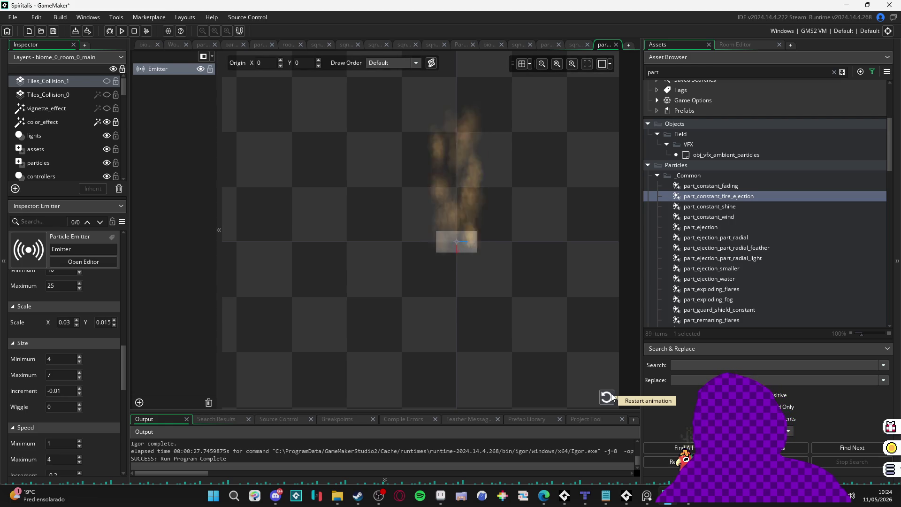
click(607, 397)
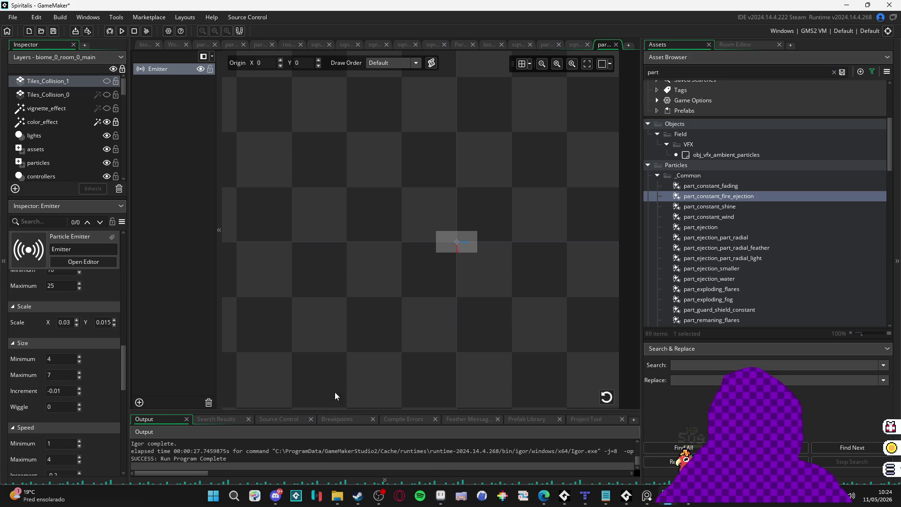
click(603, 402)
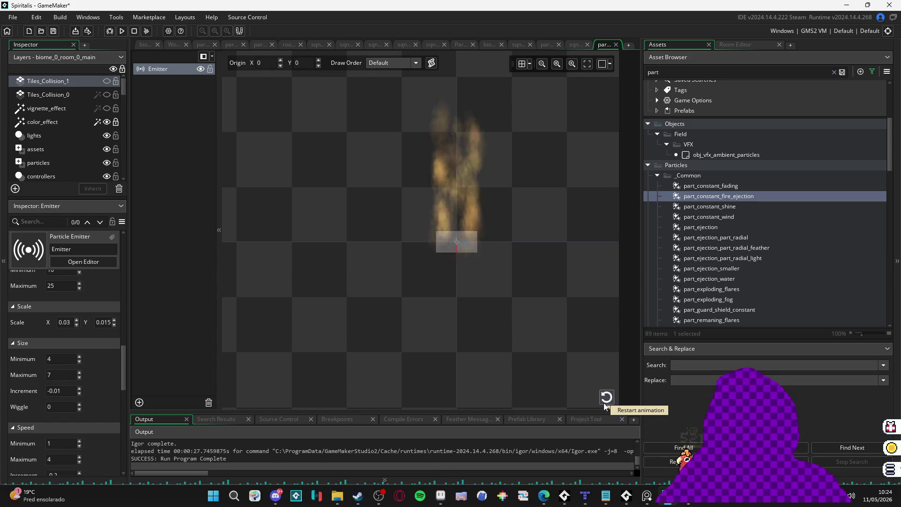
scroll(80, 376, up, 5)
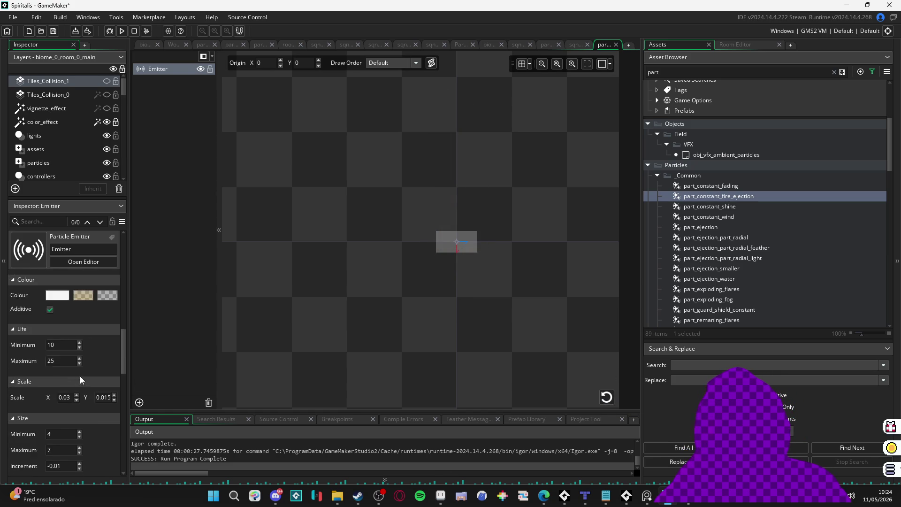
click(49, 373)
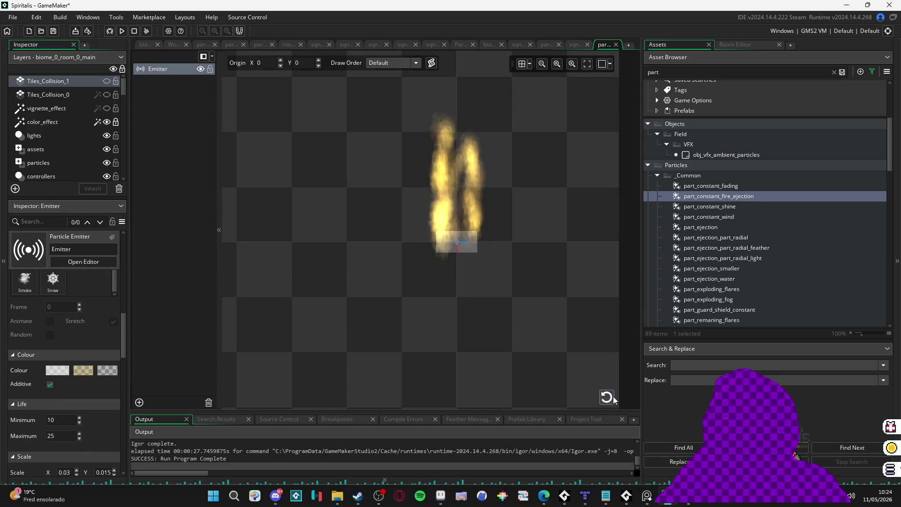
Lower the first particle colour's alpha to 68, replay the preview, then show the sqn battle sequence.
click(54, 370)
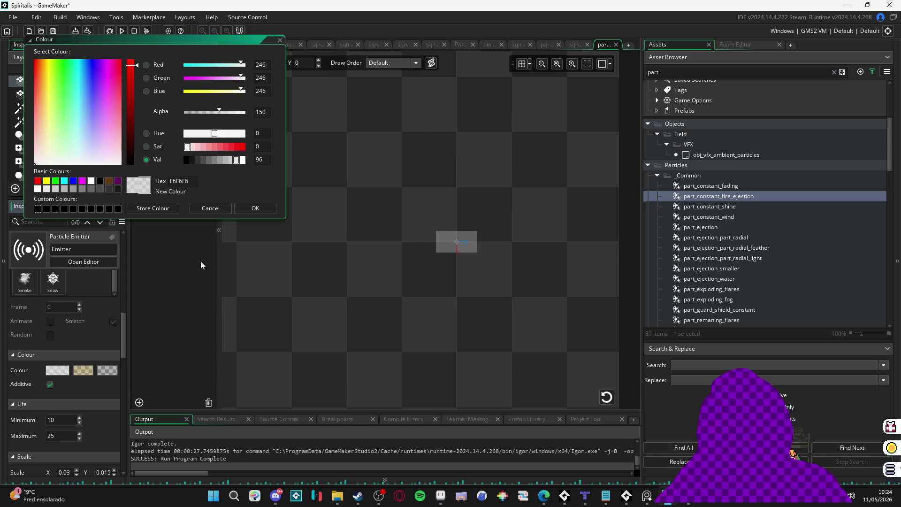
click(201, 113)
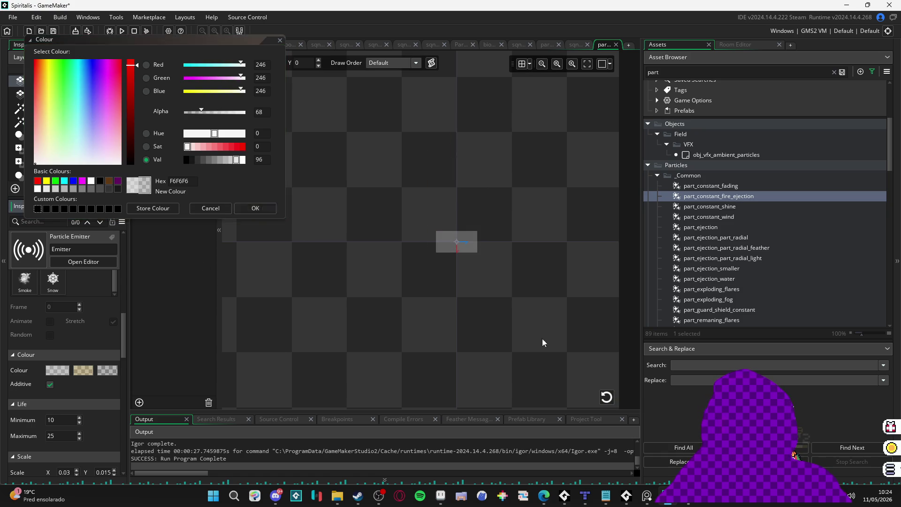
key(Return)
click(605, 397)
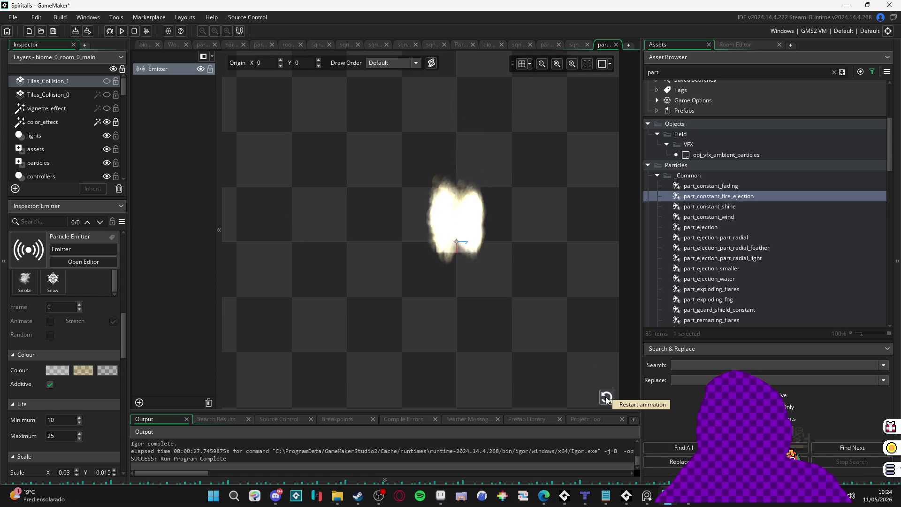
click(606, 397)
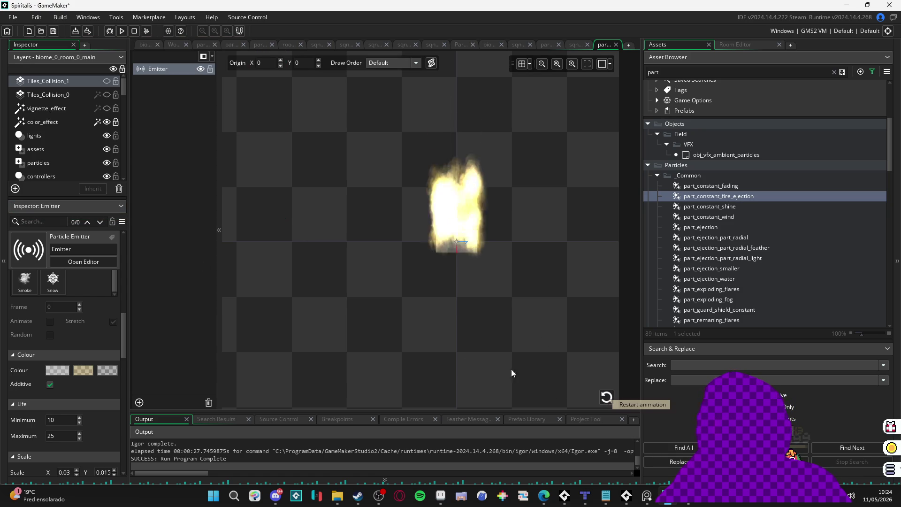
drag(126, 348, 136, 445)
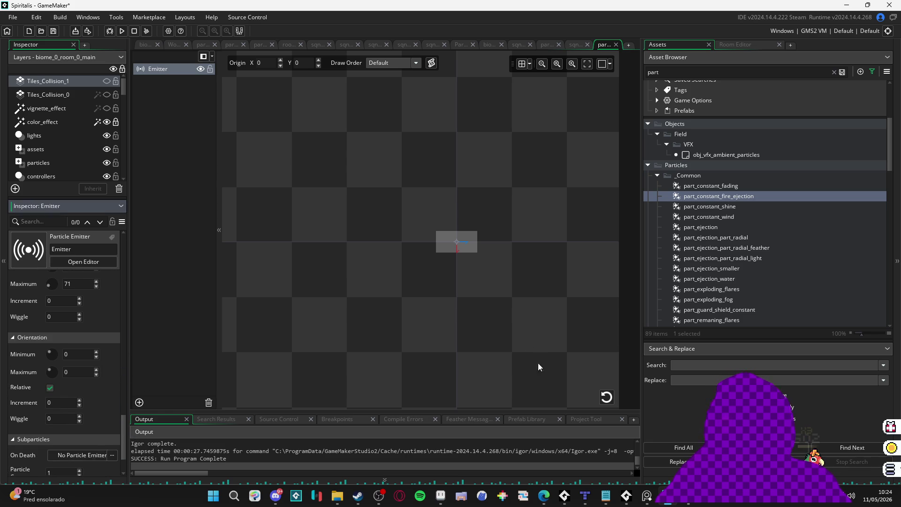
click(606, 397)
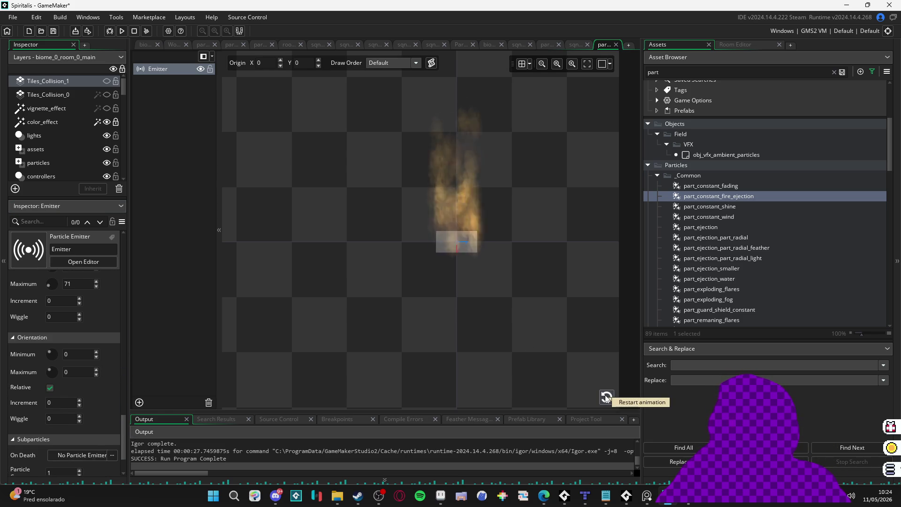
click(570, 44)
scroll(529, 140, up, 1)
Place part_constant_fire_ejection on the enemy, start its clip at frame 13, and play the sequence.
drag(728, 196, 424, 287)
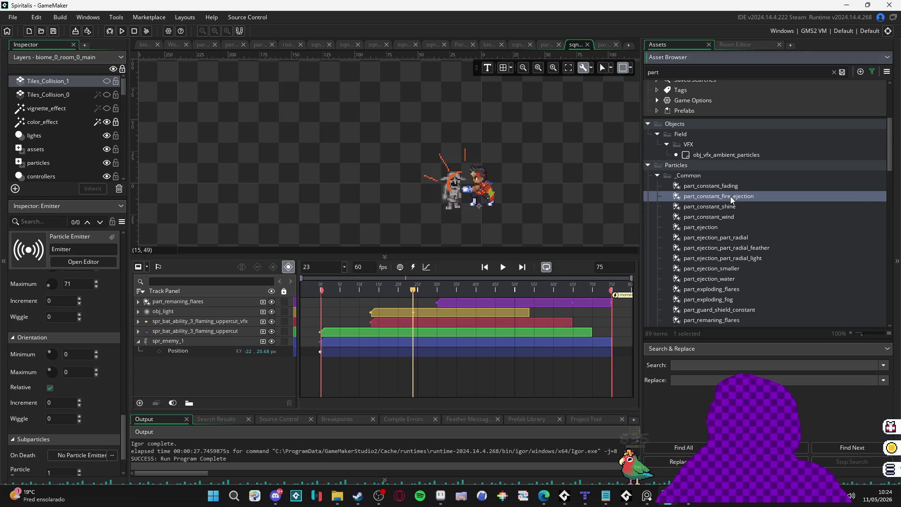
drag(460, 208, 459, 213)
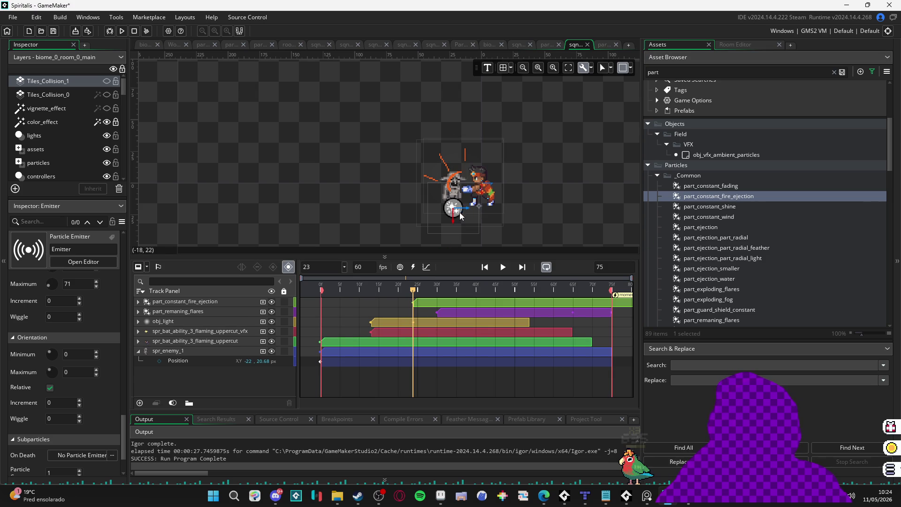
key(space)
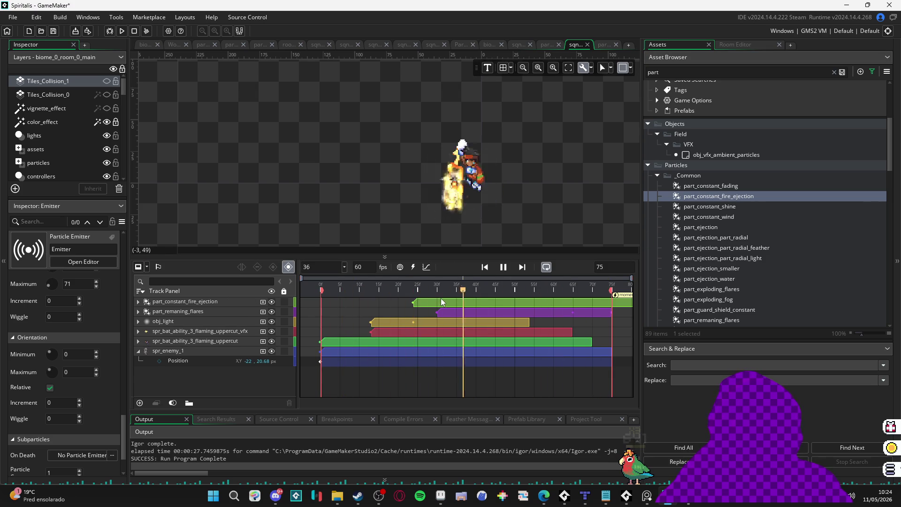
mouse_move(454, 289)
mouse_down()
mouse_move(311, 297)
mouse_move(379, 294)
mouse_move(372, 294)
mouse_up()
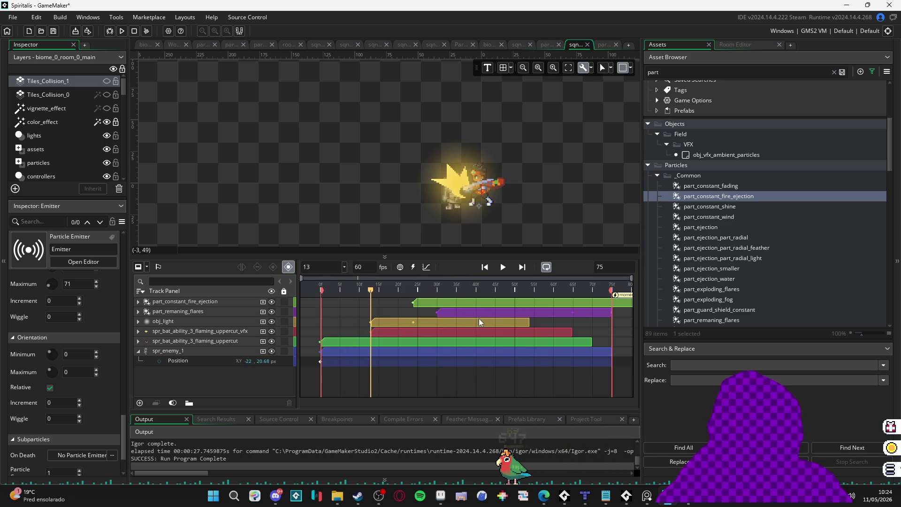
mouse_move(456, 304)
mouse_down()
mouse_move(407, 306)
mouse_move(415, 305)
mouse_up()
key(space)
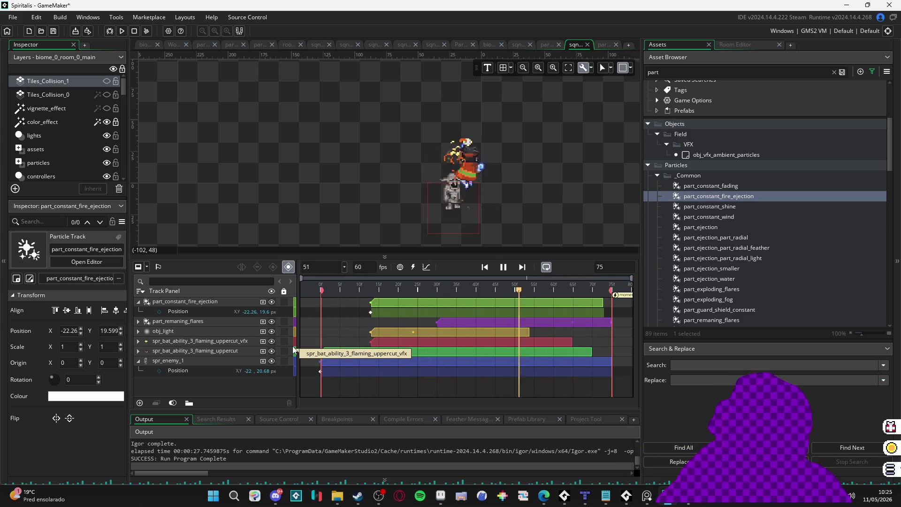
Select the fire particle and spr_enemy_1 tracks and move them up together.
click(355, 353)
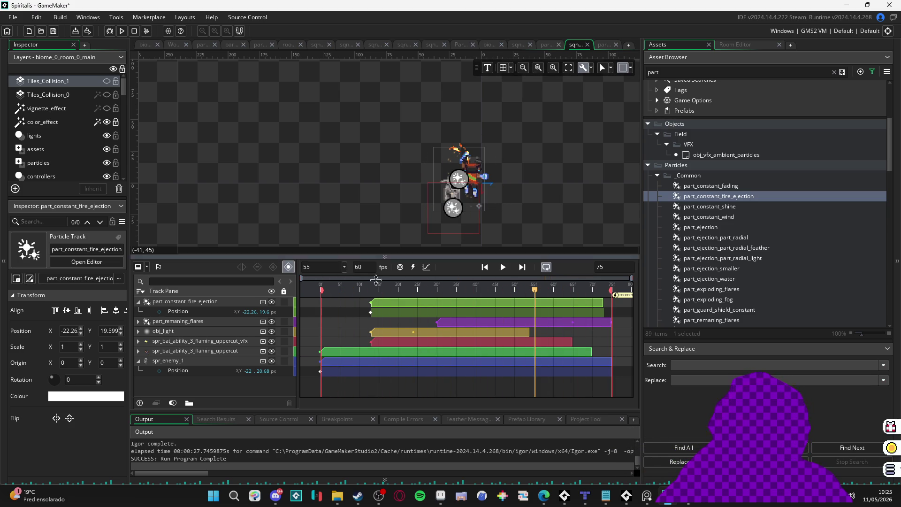
click(181, 360)
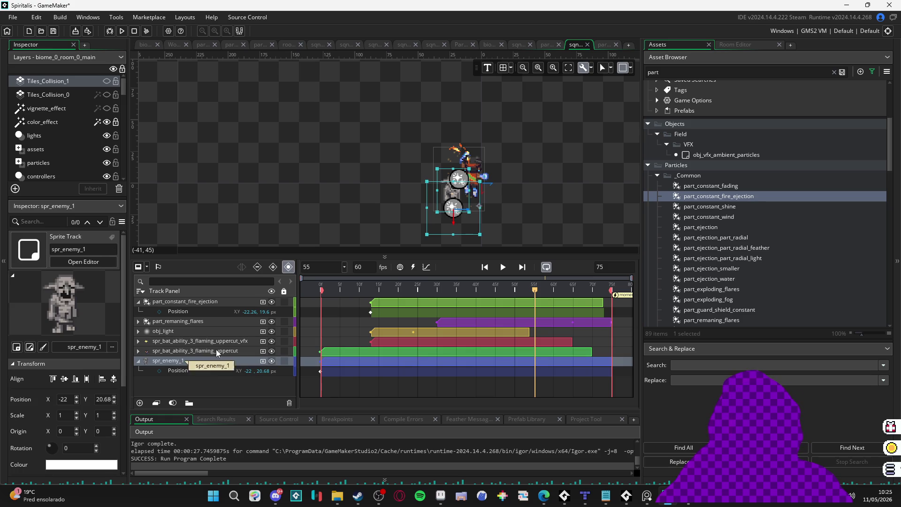
shift+click(197, 303)
click(212, 304)
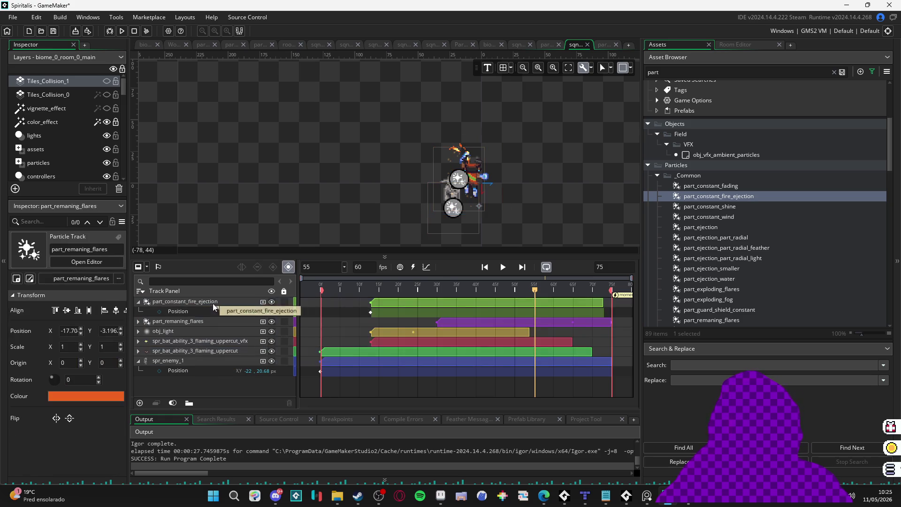
click(210, 303)
ctrl+click(182, 362)
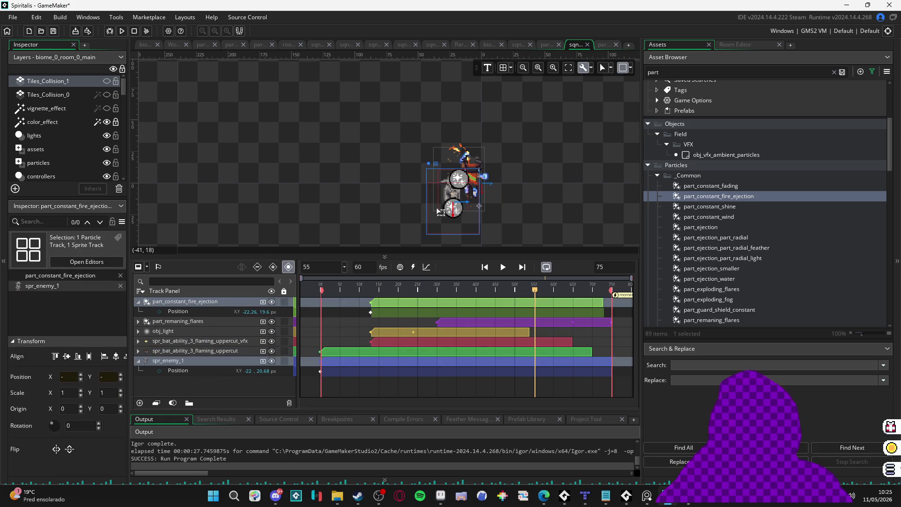
drag(443, 226, 444, 216)
key(space)
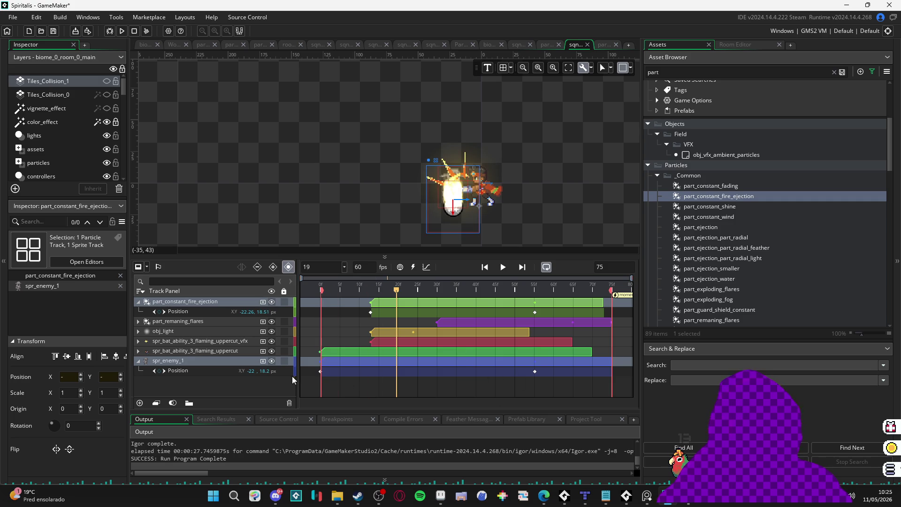
Delete the extra Position keyframes on the enemy and fire particle, then play the sequence.
click(320, 372)
key(Delete)
click(186, 311)
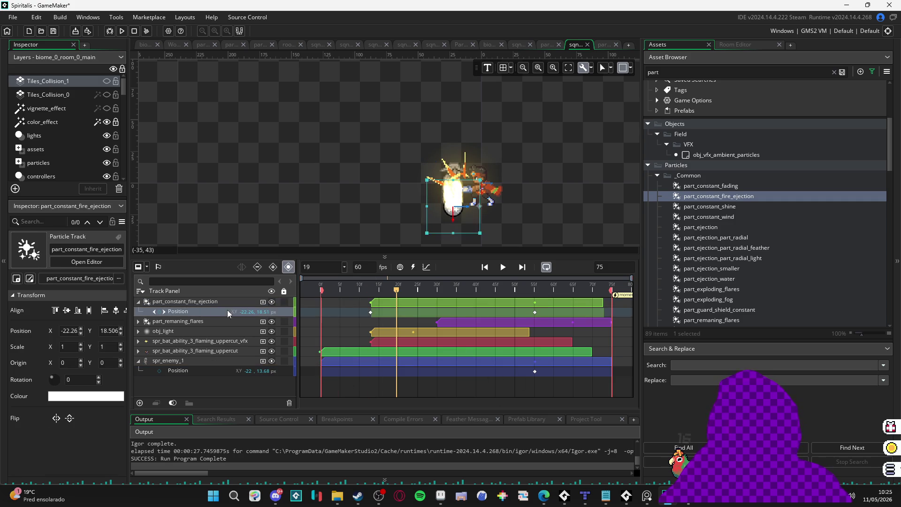
key(Delete)
key(space)
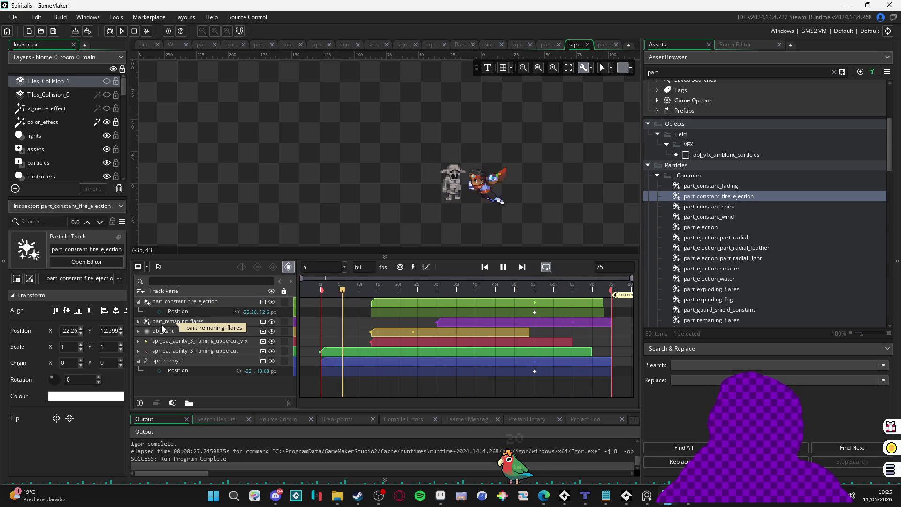
key(space)
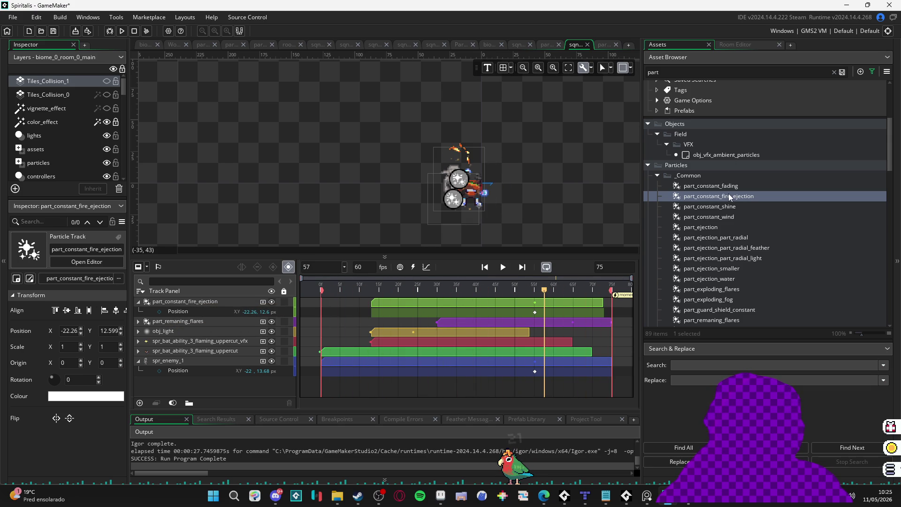
Reopen the part_constant_fire_ejection particle editor after checking the themba - uppercut file in Aseprite.
double_click(730, 196)
scroll(40, 352, down, 3)
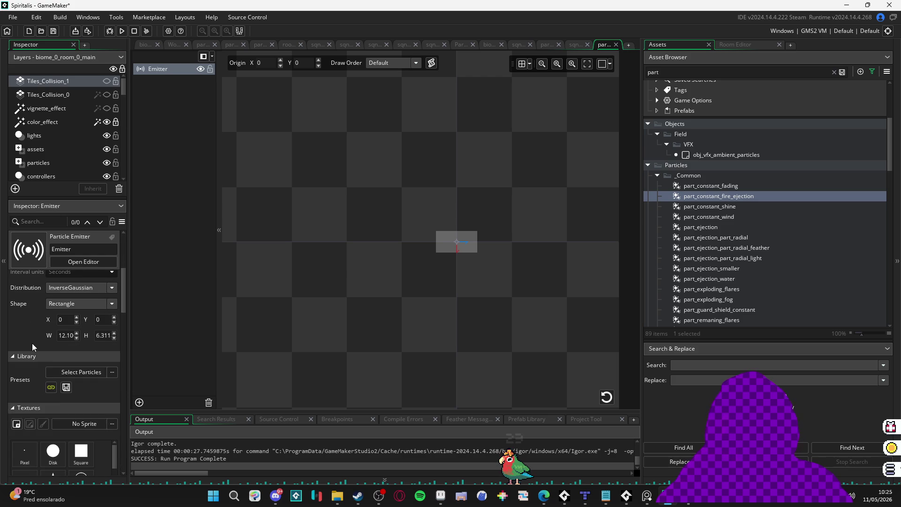
click(440, 496)
click(650, 29)
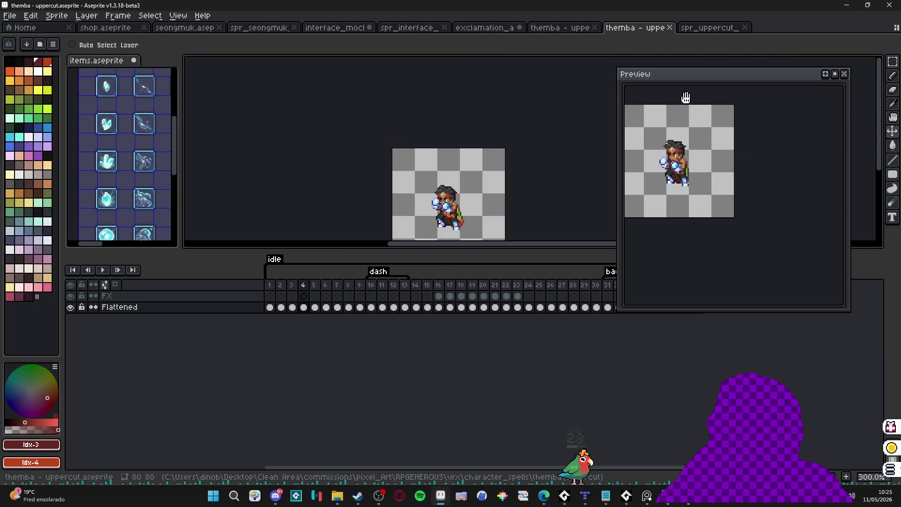
key(alt+Tab)
scroll(734, 205, down, 2)
scroll(692, 99, up, 5)
scroll(705, 239, down, 3)
click(688, 72)
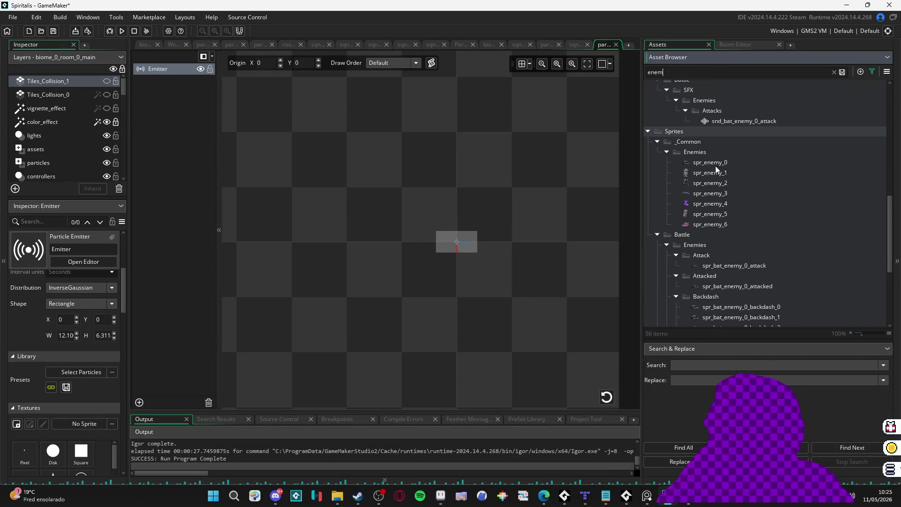
Check spr_enemy_1's 23 × 32 size in its Properties, then bring up the emitter's settings.
click(718, 173)
click(73, 390)
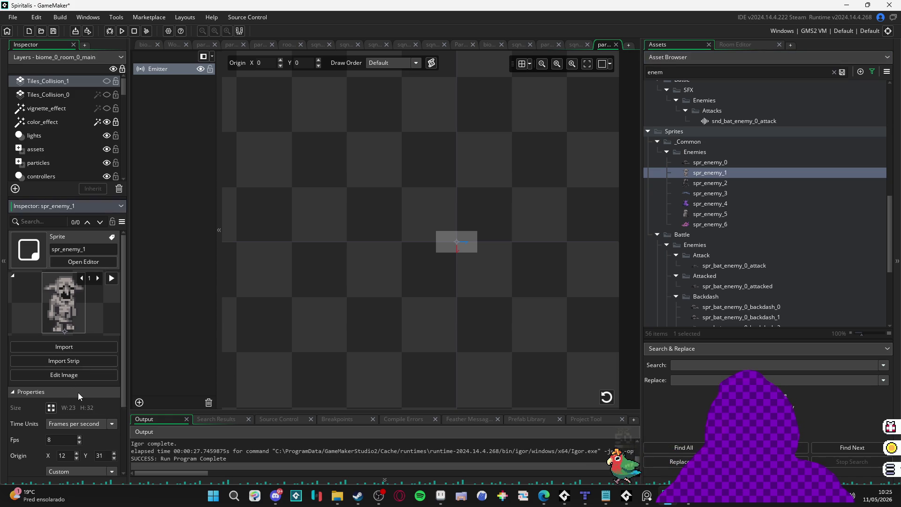
click(77, 392)
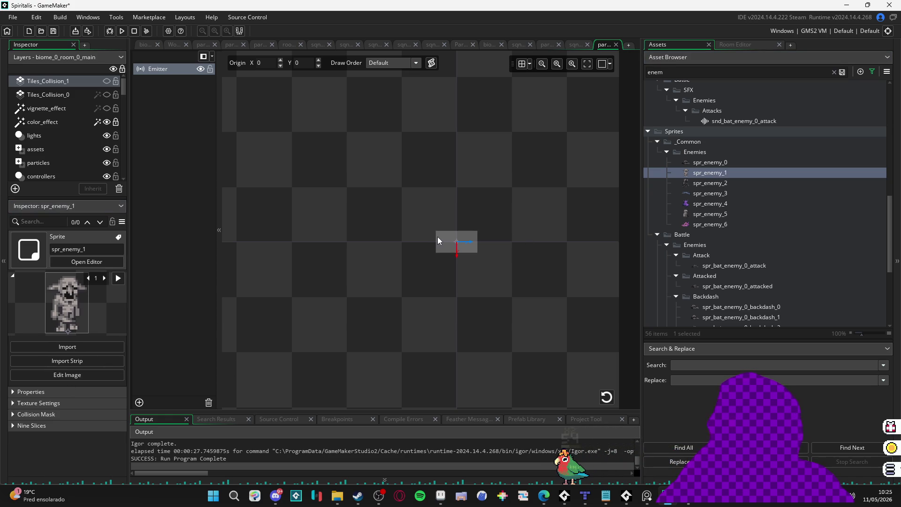
scroll(741, 117, up, 5)
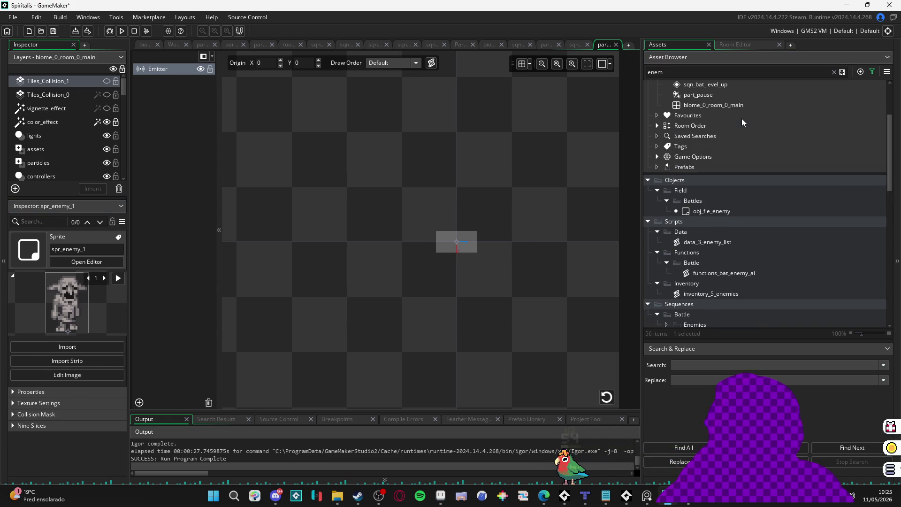
click(727, 95)
click(169, 70)
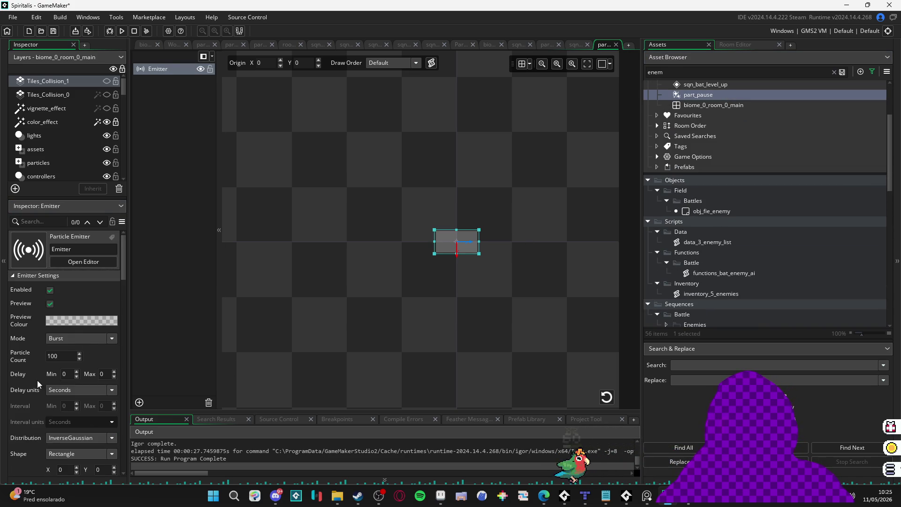
double_click(61, 410)
text(23)
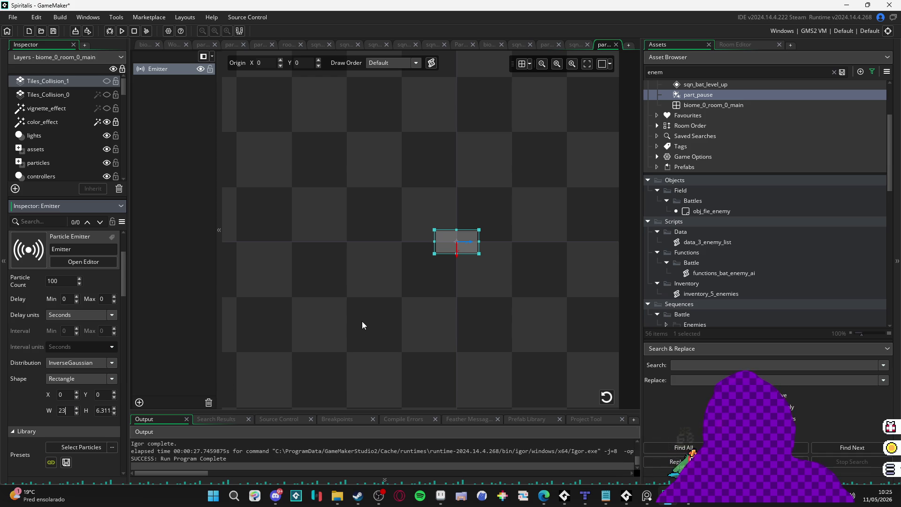
key(Return)
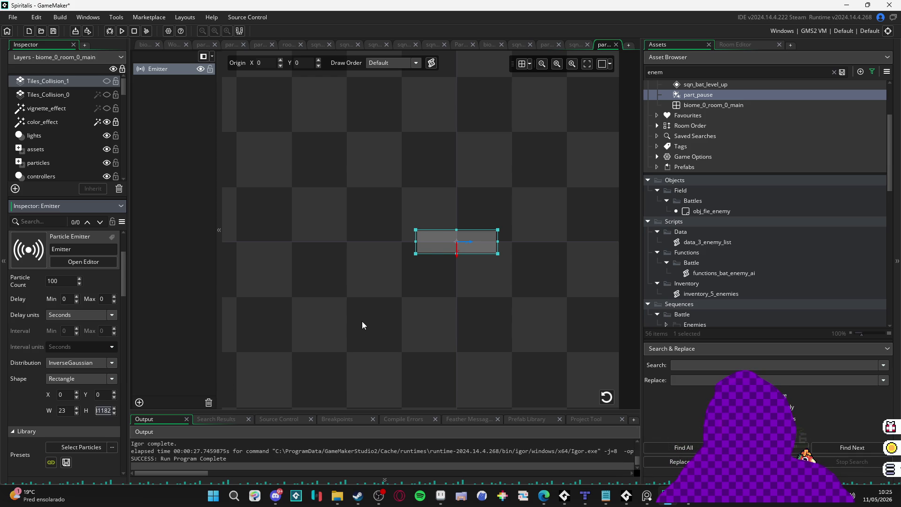
click(606, 396)
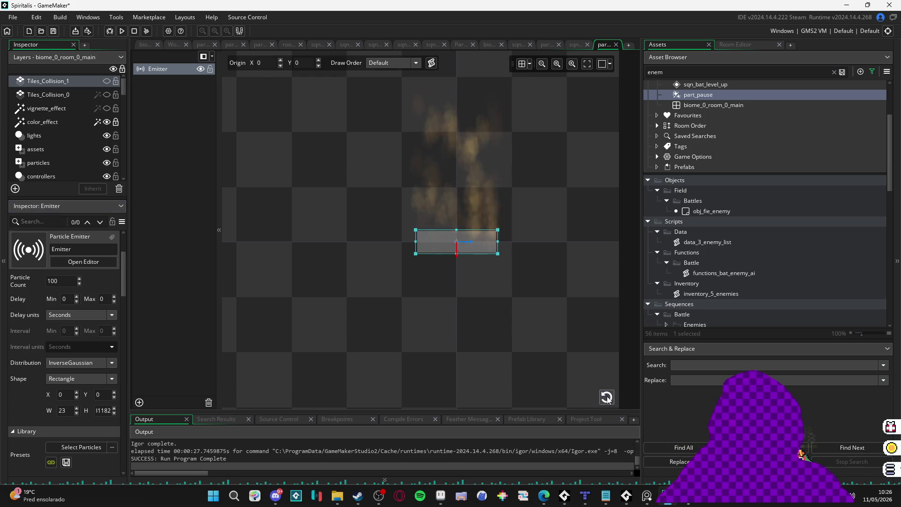
scroll(96, 317, up, 3)
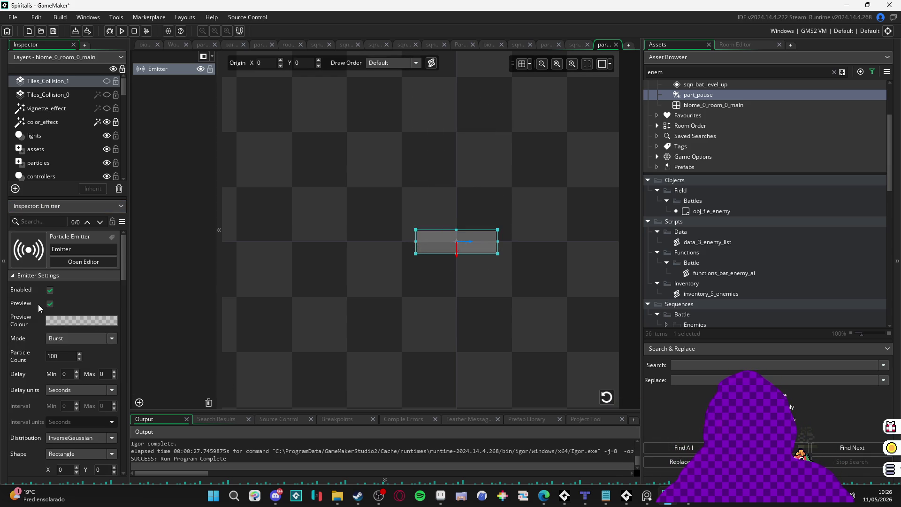
key(BackSpace)
key(BackSpace)
key(BackSpace)
text(200)
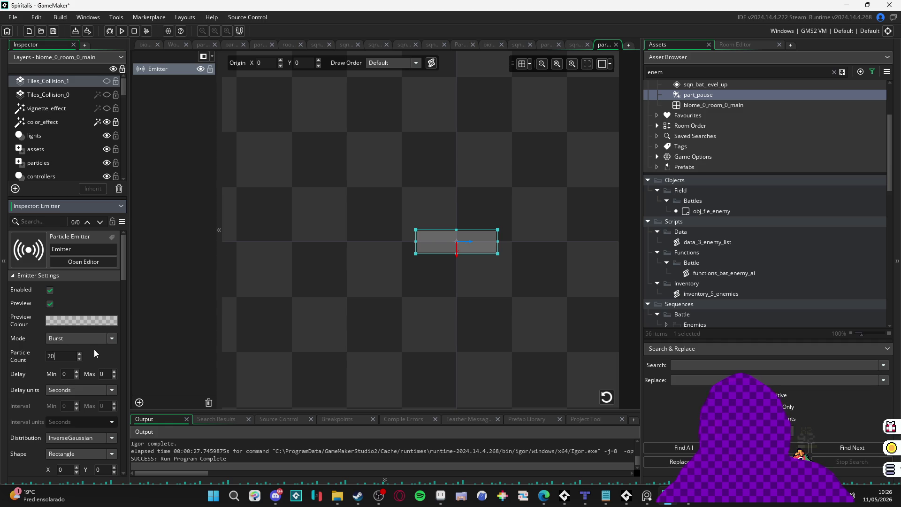
click(607, 397)
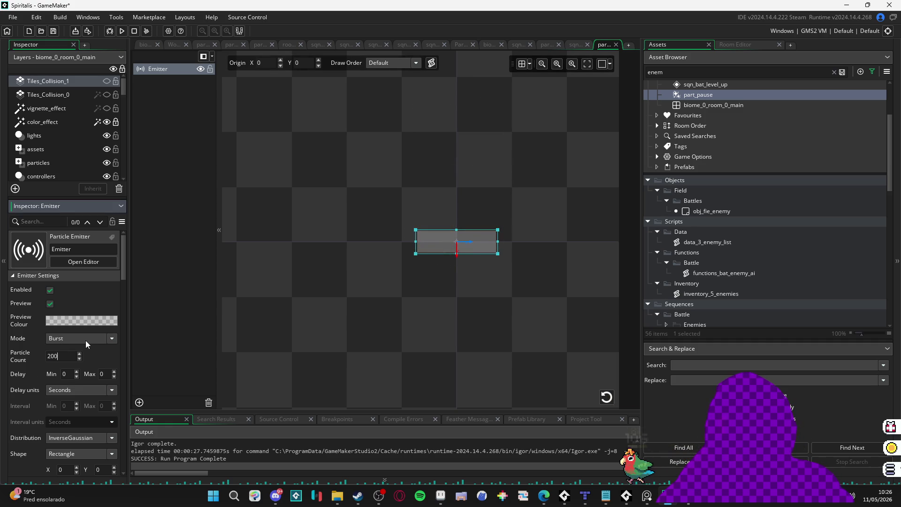
key(ctrl+z)
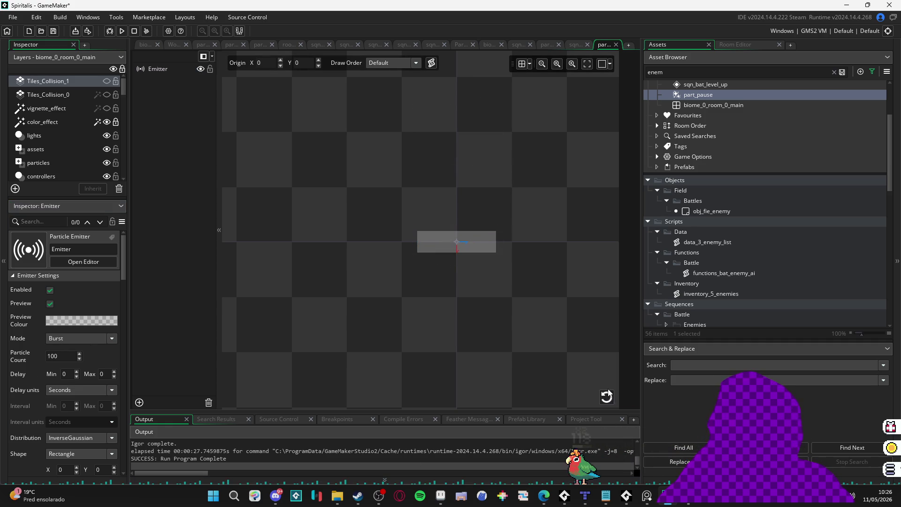
Set the particle Size to 7–9, adjust the size increment, and replay the preview.
scroll(35, 335, down, 5)
scroll(34, 331, down, 10)
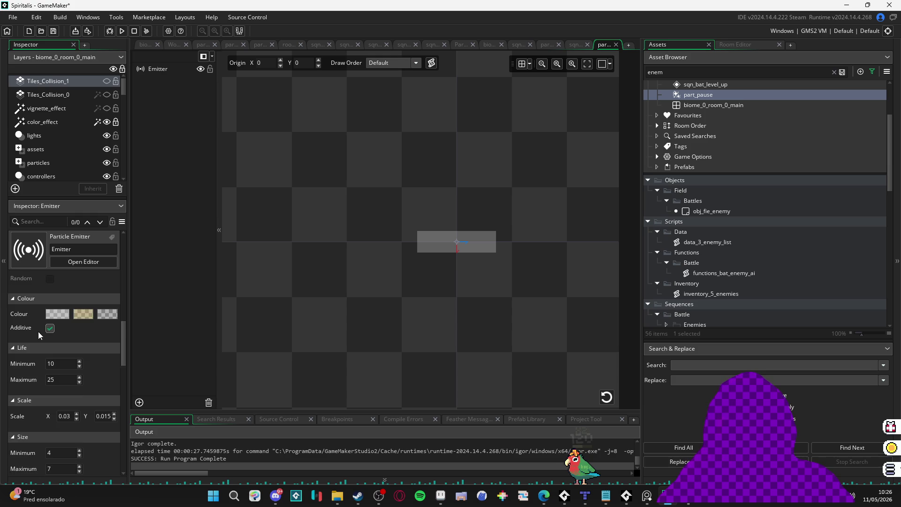
click(55, 377)
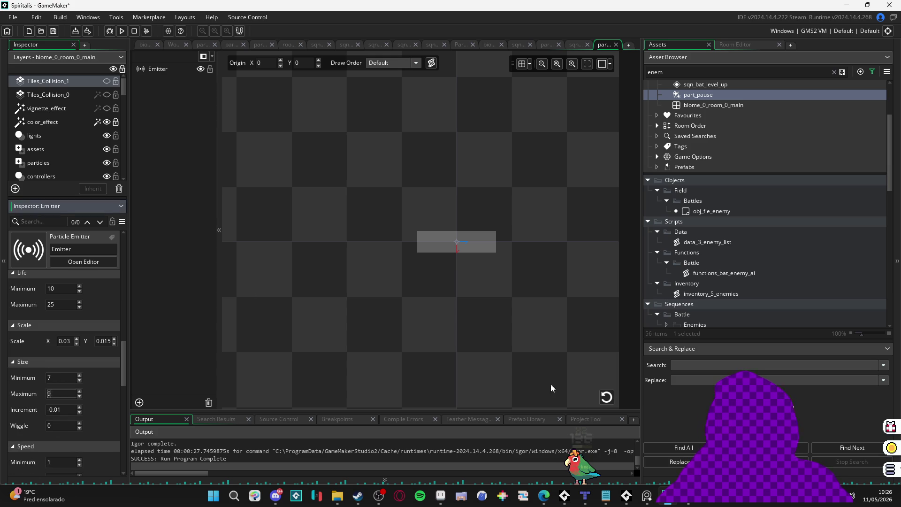
click(606, 397)
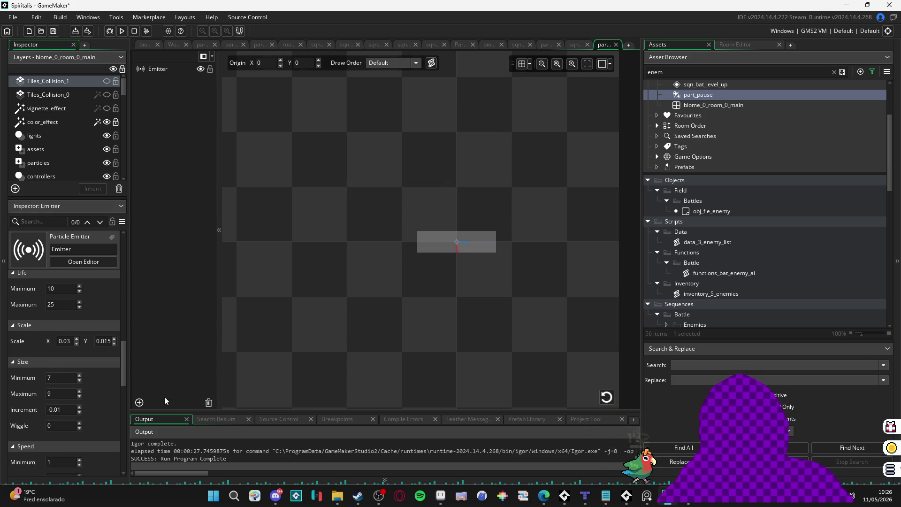
click(69, 416)
key(BackSpace)
text(5)
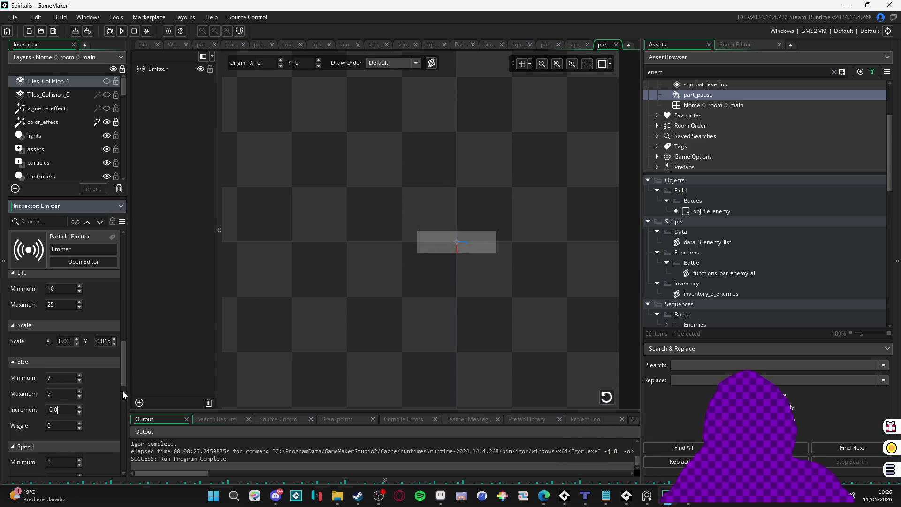
click(610, 396)
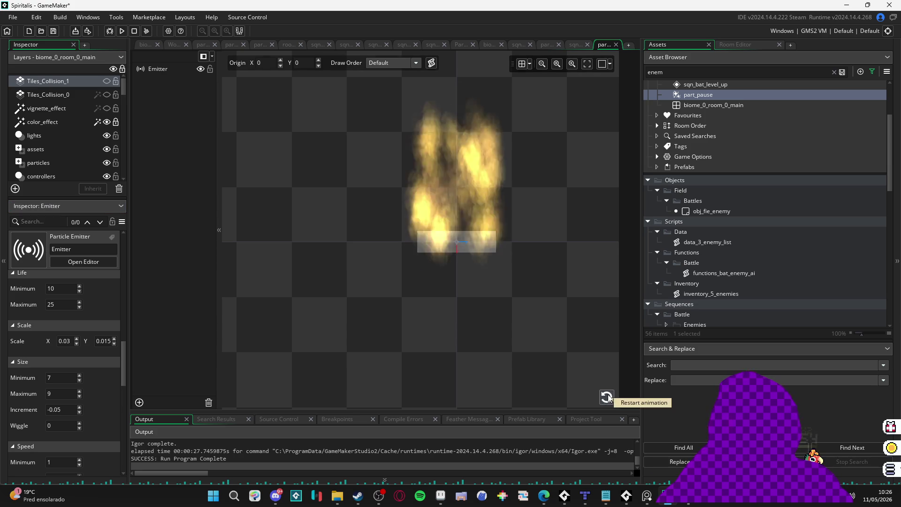
click(609, 398)
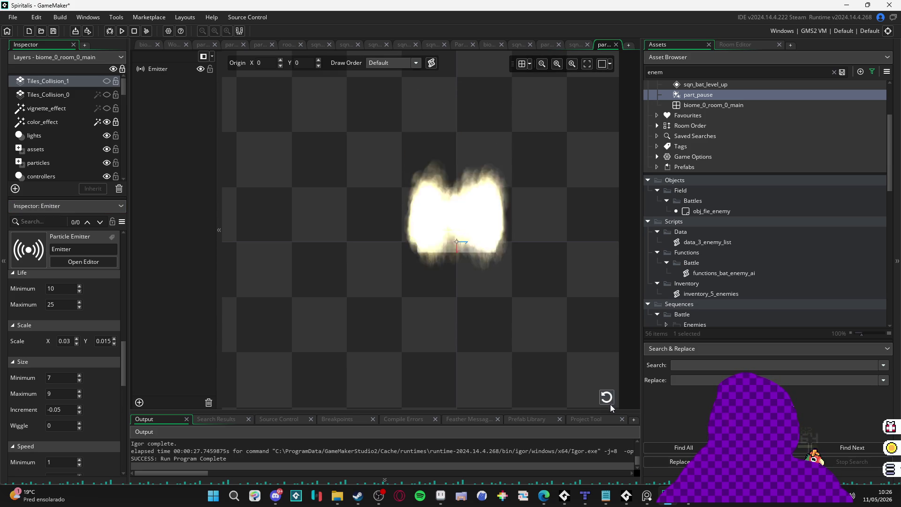
click(611, 401)
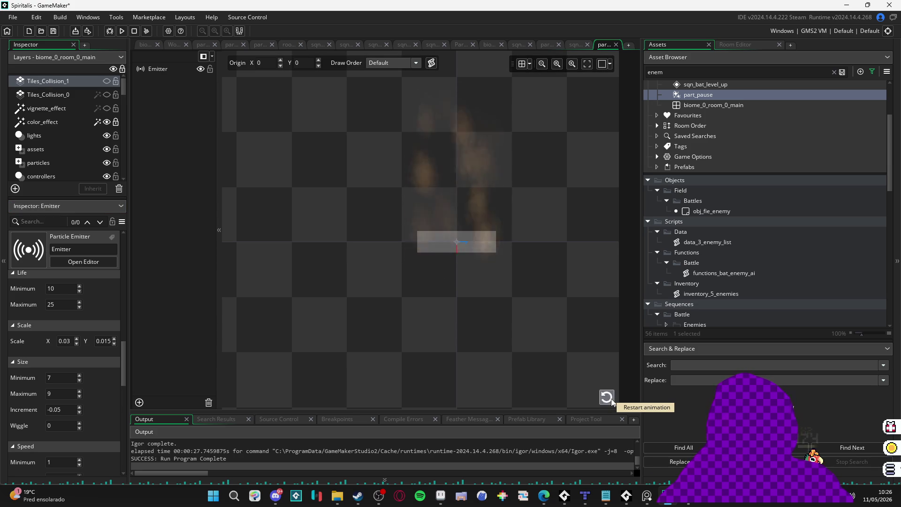
click(612, 401)
Set particle Orientation Maximum to 360 for random rotation and replay the burst.
scroll(110, 402, down, 3)
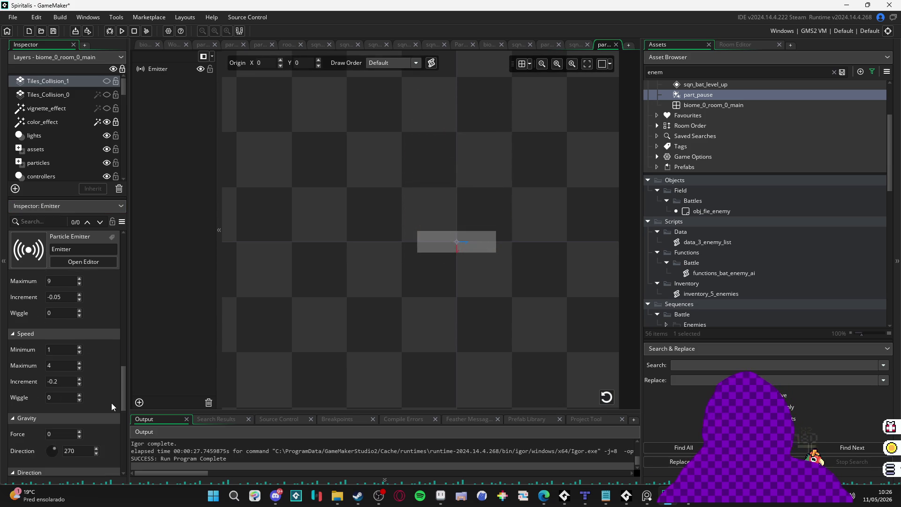
scroll(111, 403, down, 1)
scroll(111, 402, down, 1)
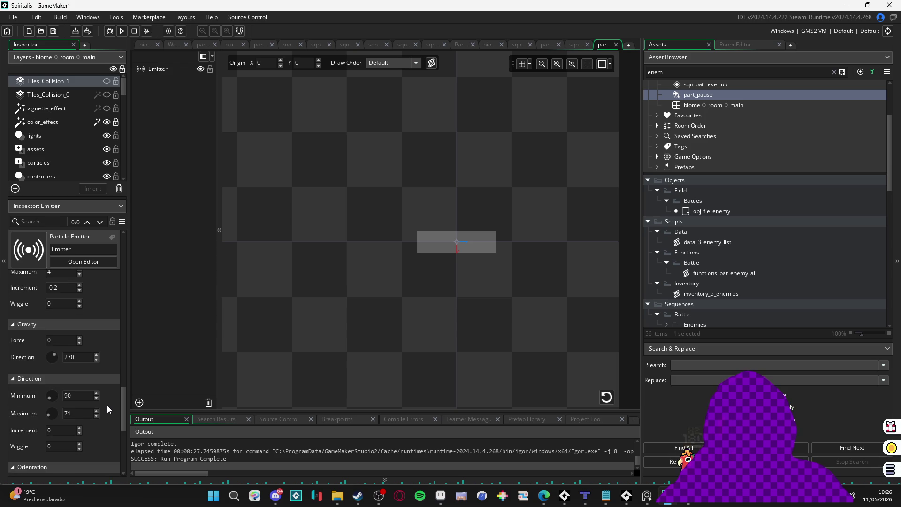
scroll(107, 405, down, 1)
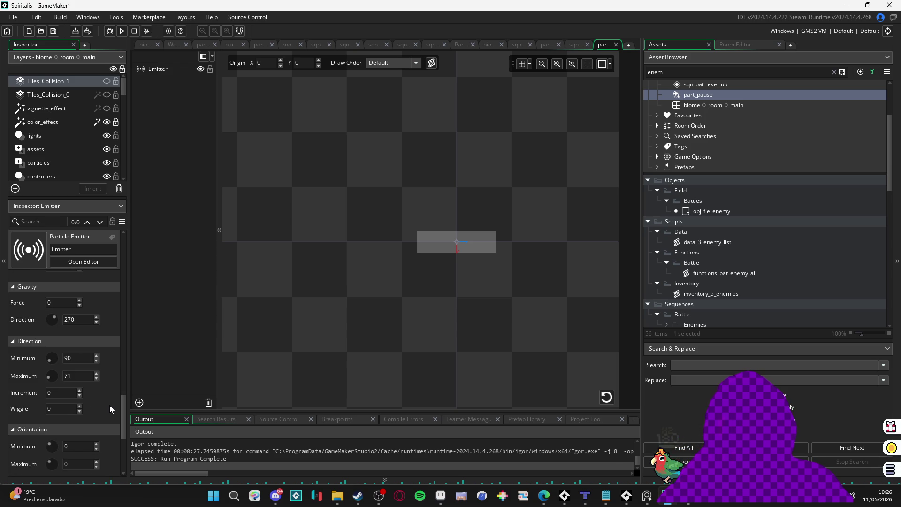
click(83, 359)
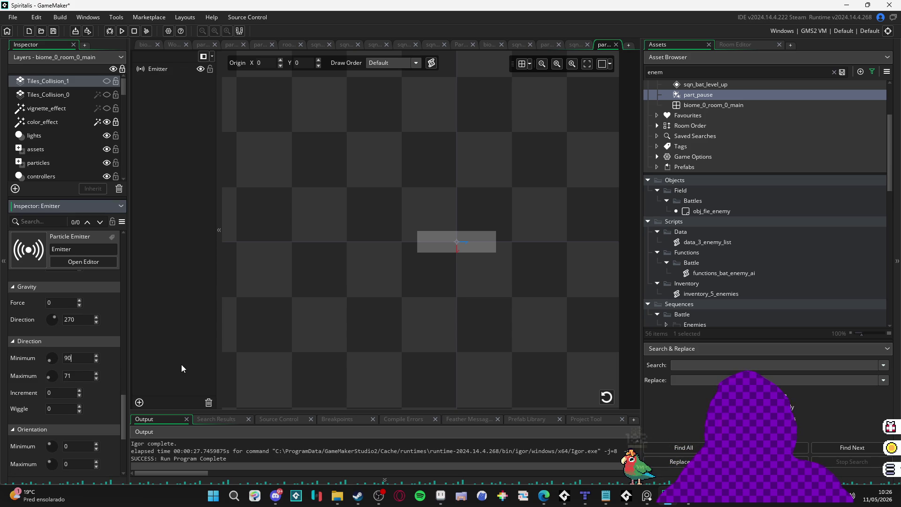
scroll(117, 395, down, 1)
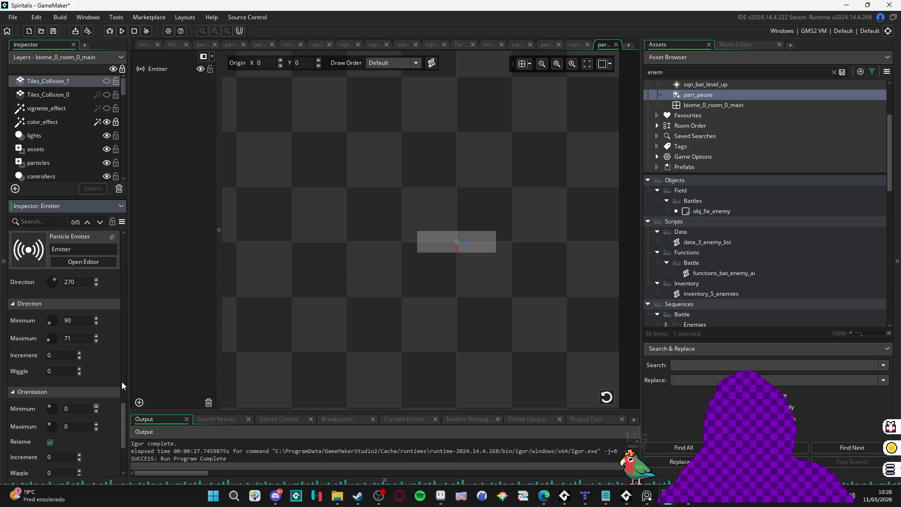
key(Tab)
text(360)
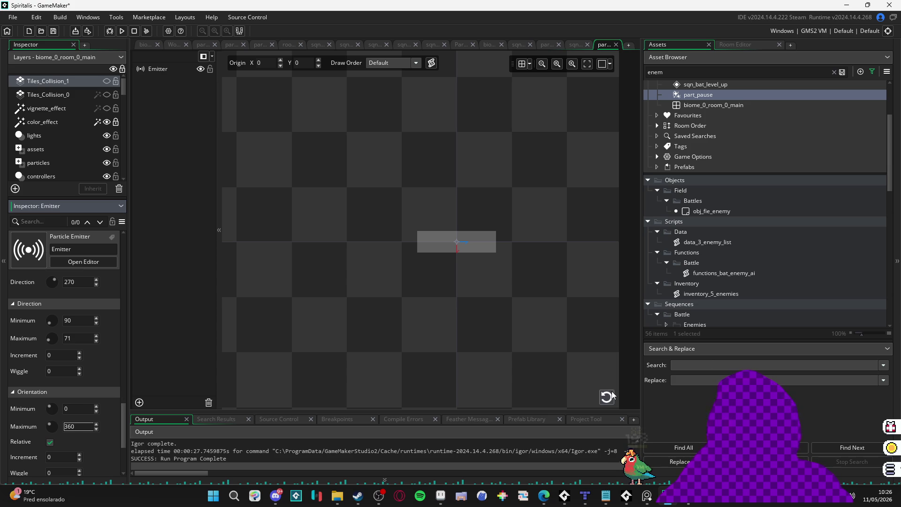
click(608, 396)
click(608, 396)
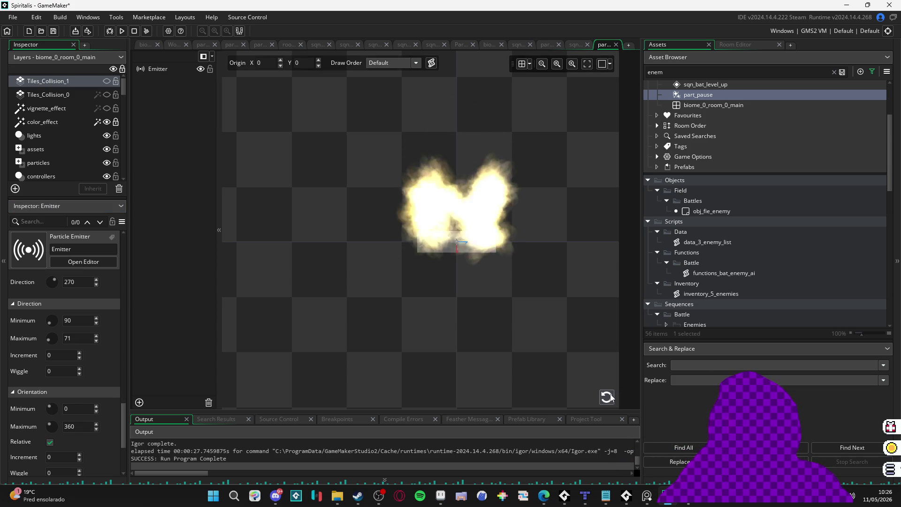
Change the particle Scale Y to 0.03 for uniform scaling and preview it.
scroll(115, 387, down, 6)
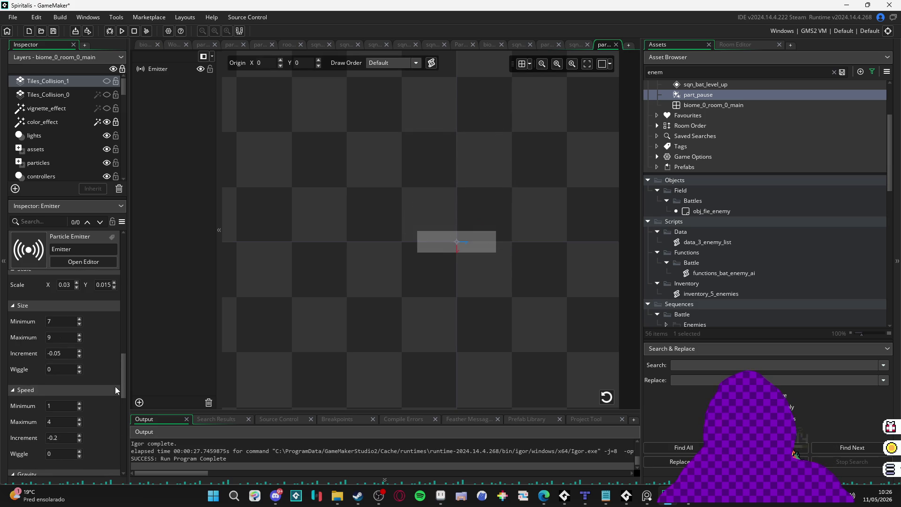
scroll(95, 363, up, 3)
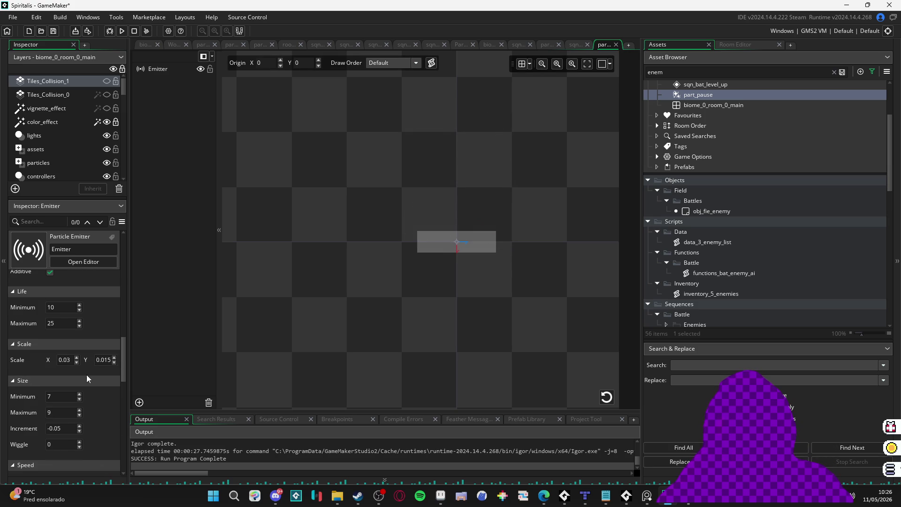
click(72, 364)
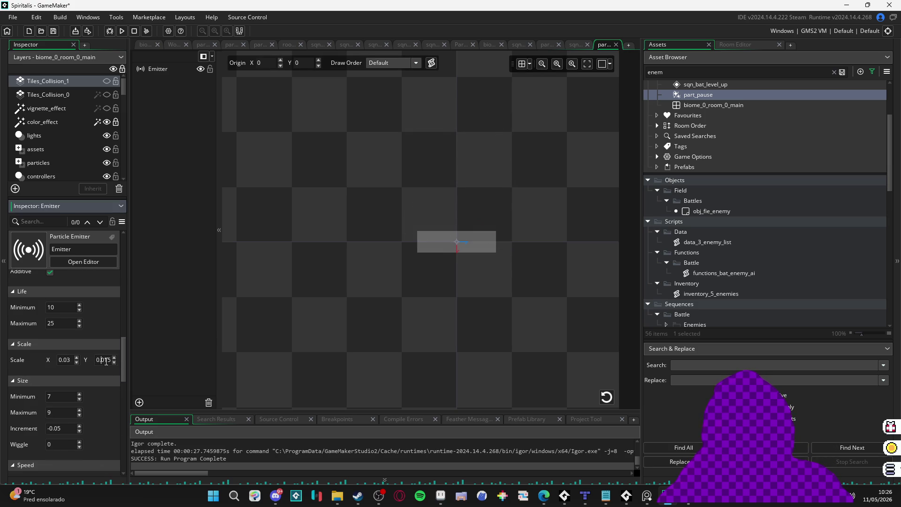
key(BackSpace)
key(BackSpace)
text(3)
click(608, 396)
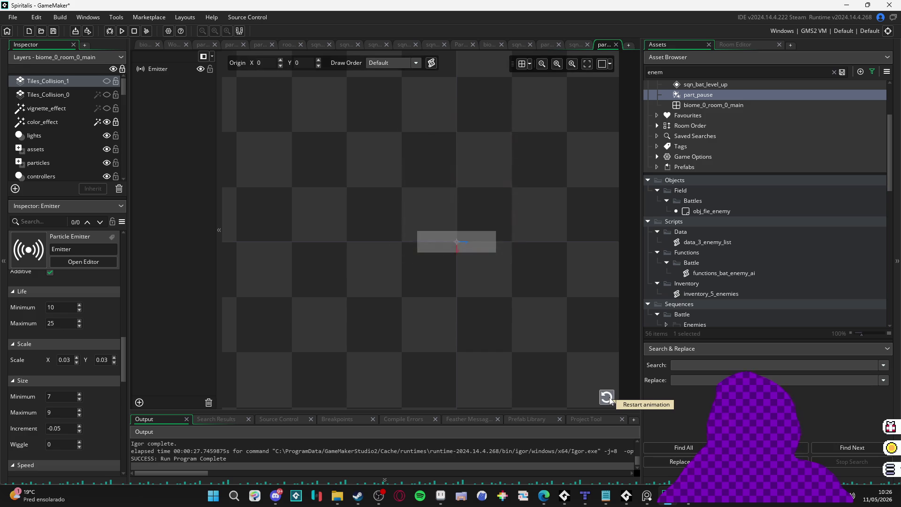
click(606, 397)
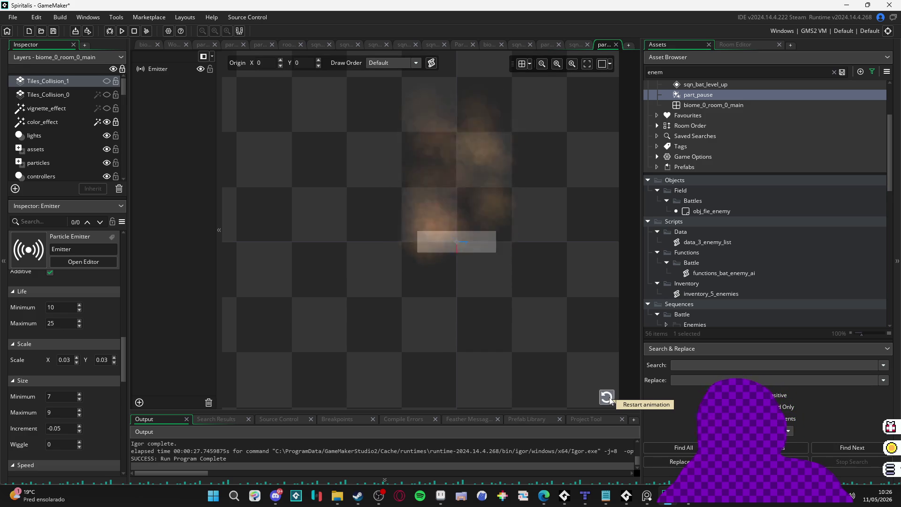
Set the Size Increment to -0.2, replay the burst, then play the flaming uppercut sequence.
scroll(110, 352, down, 10)
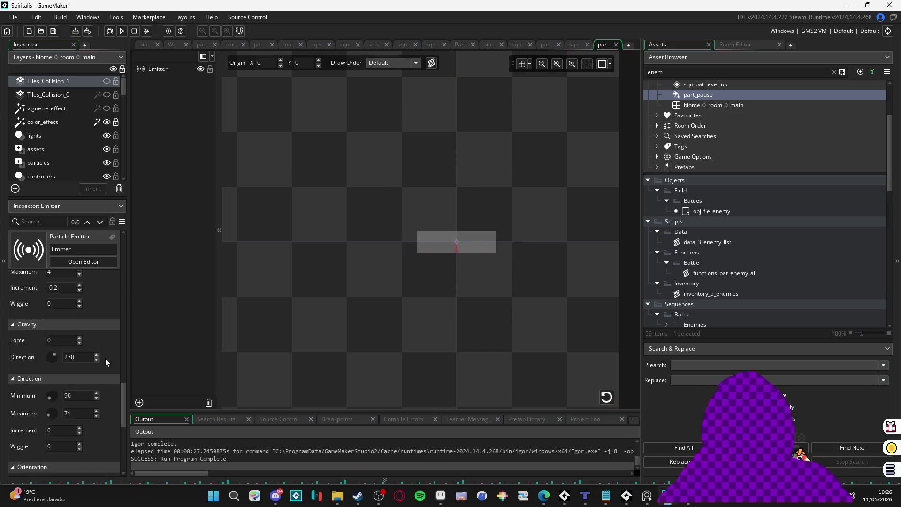
scroll(102, 373, down, 3)
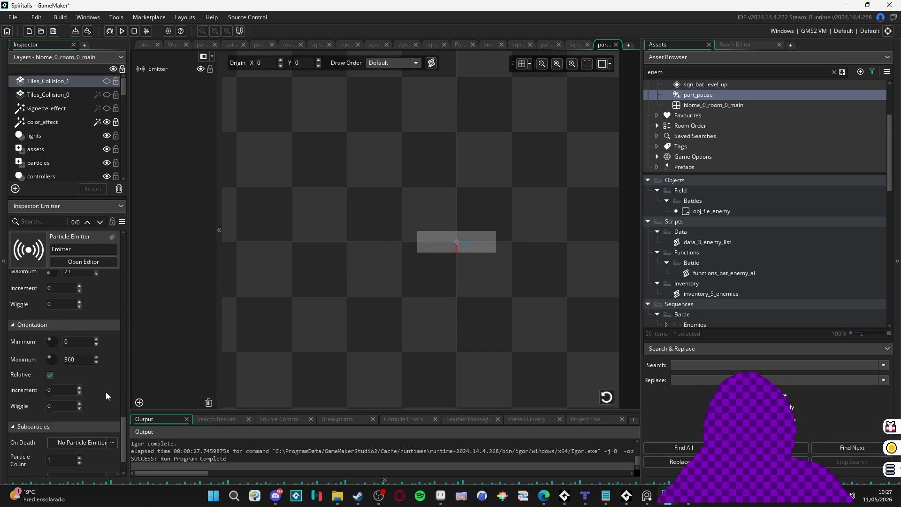
scroll(106, 392, up, 4)
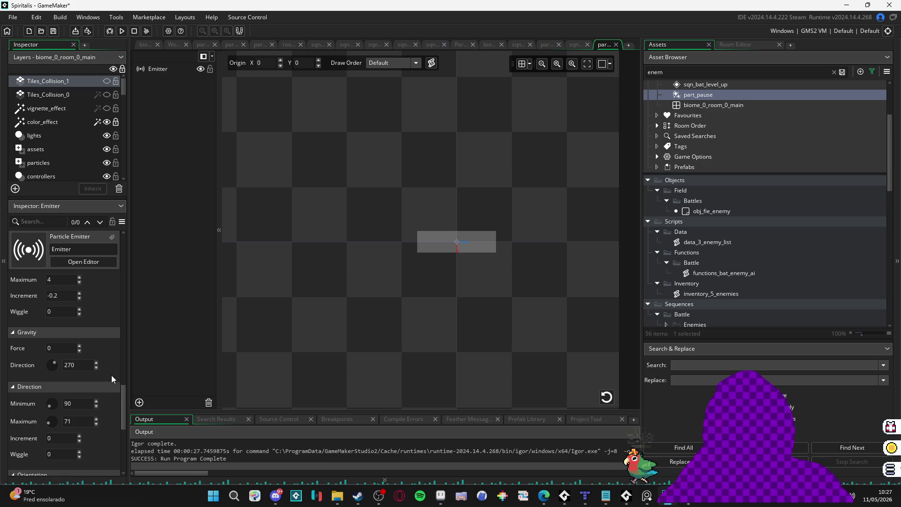
scroll(103, 334, up, 5)
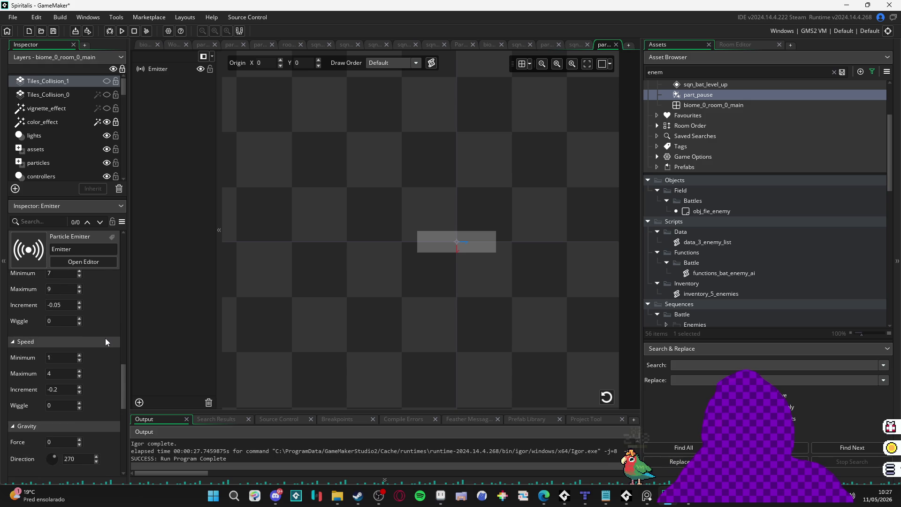
click(173, 333)
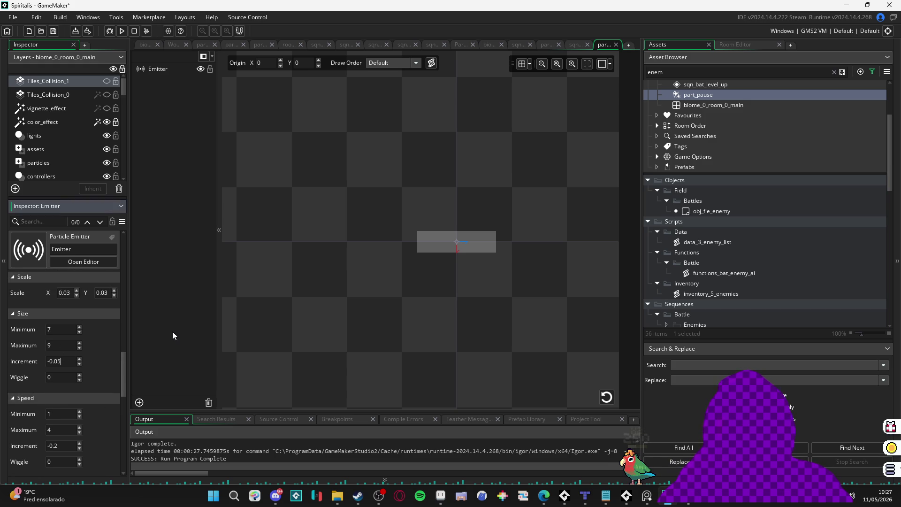
text(-0.1)
click(606, 398)
text(-0.2)
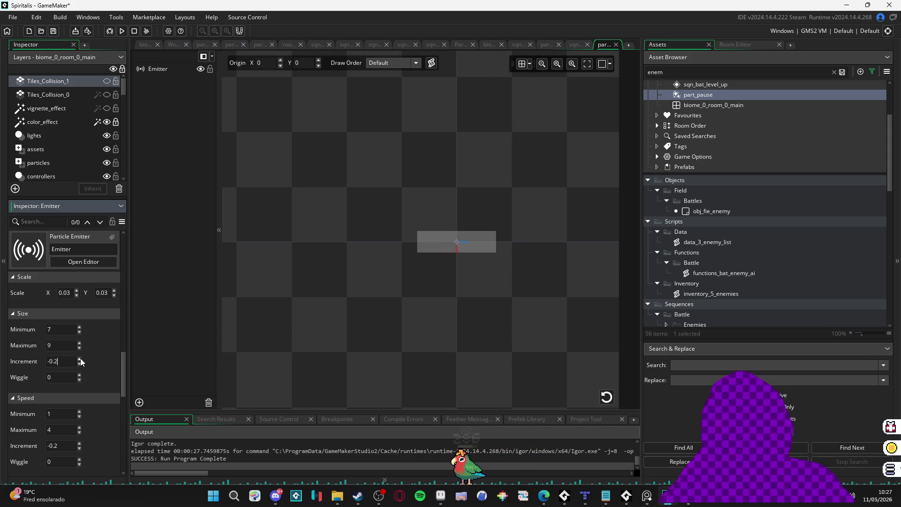
click(606, 397)
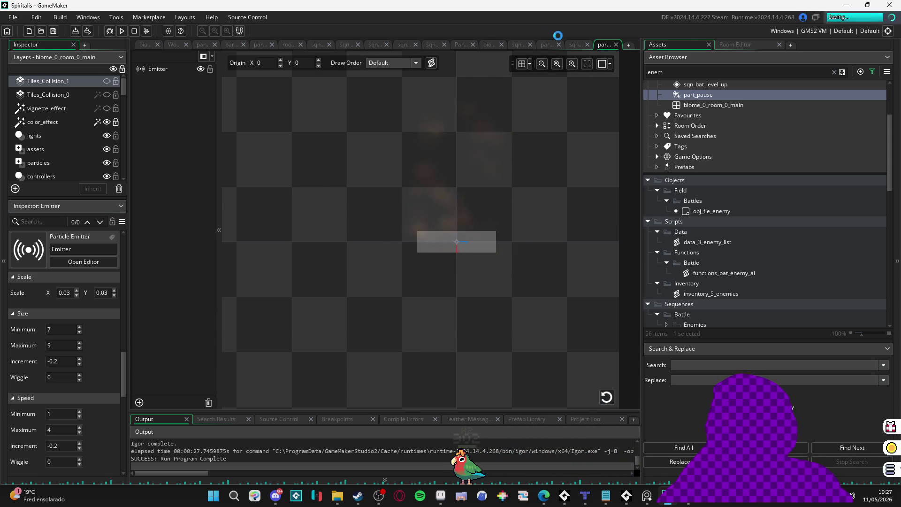
click(571, 46)
key(space)
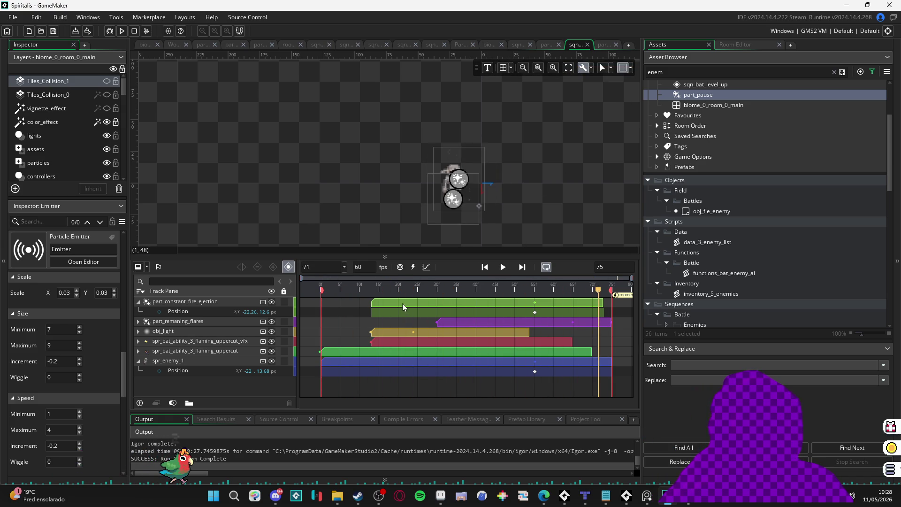
Rotate the part_constant_fire_ejection particle to 37.61° and preview the sequence.
click(370, 295)
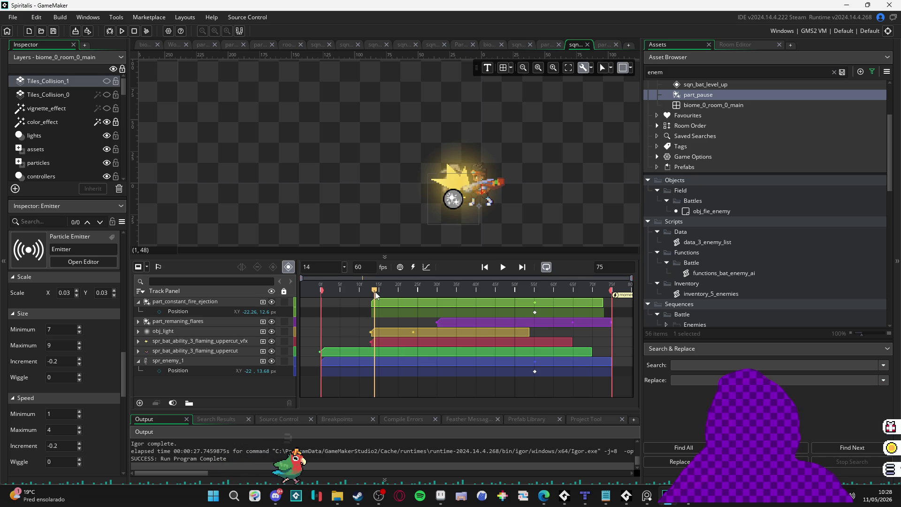
click(398, 300)
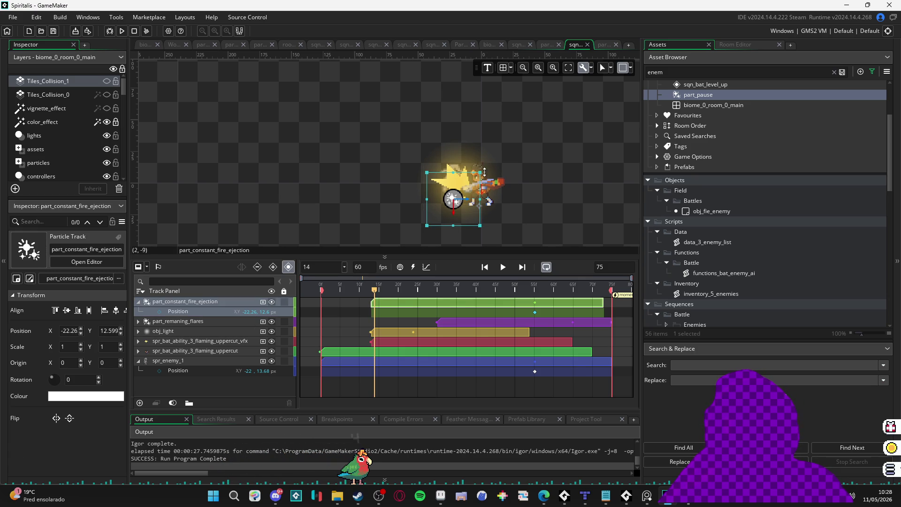
drag(461, 157, 461, 158)
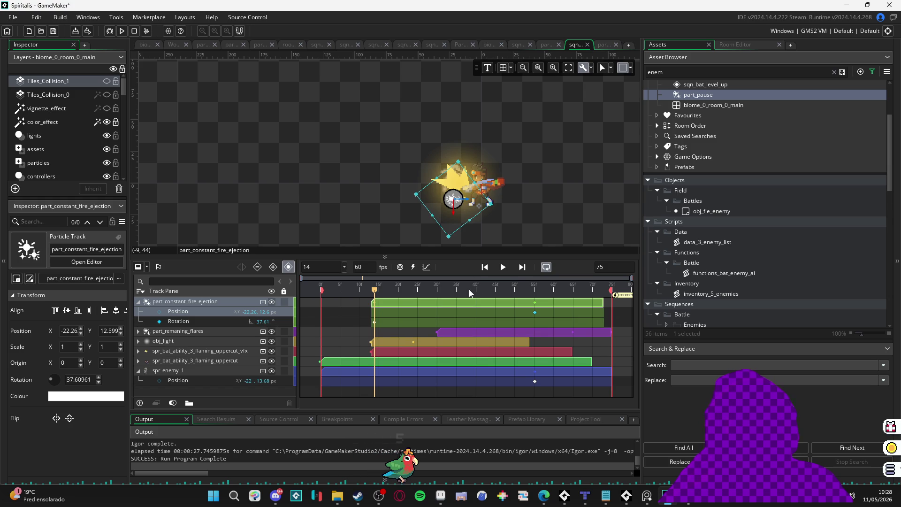
key(Home)
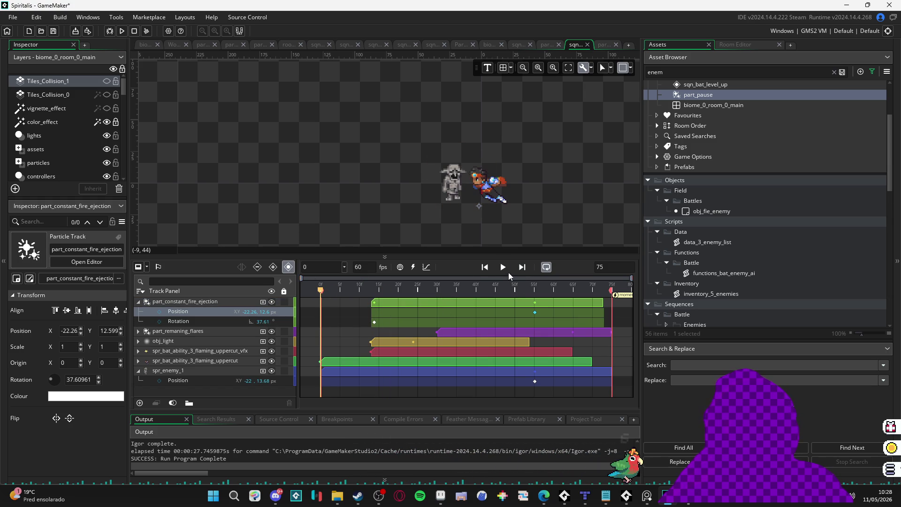
click(503, 269)
click(543, 191)
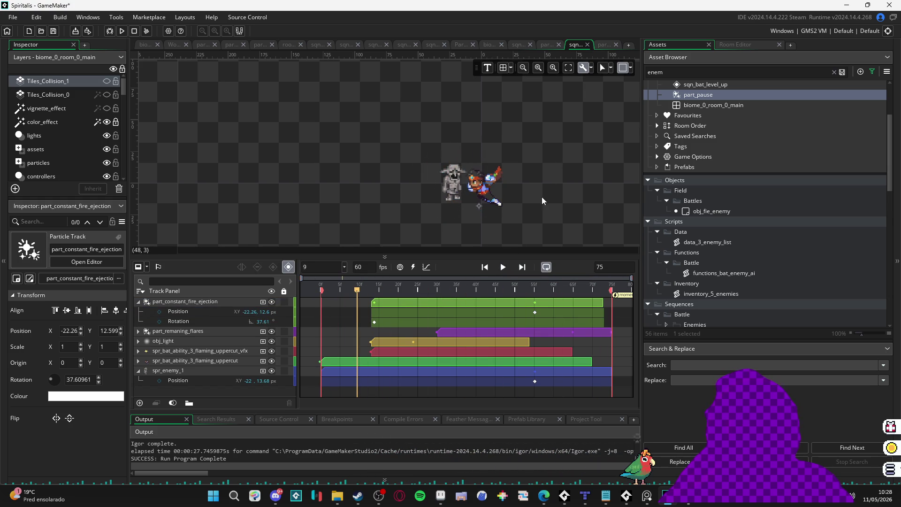
click(504, 268)
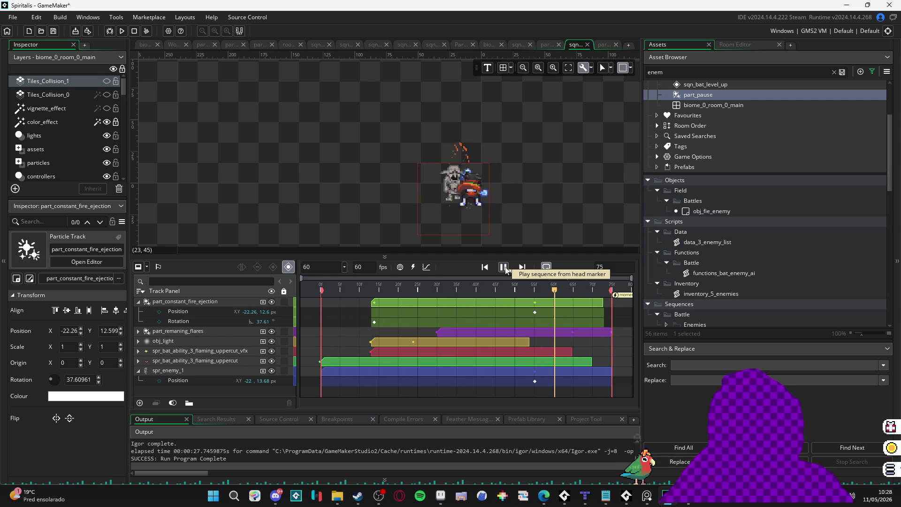
click(466, 206)
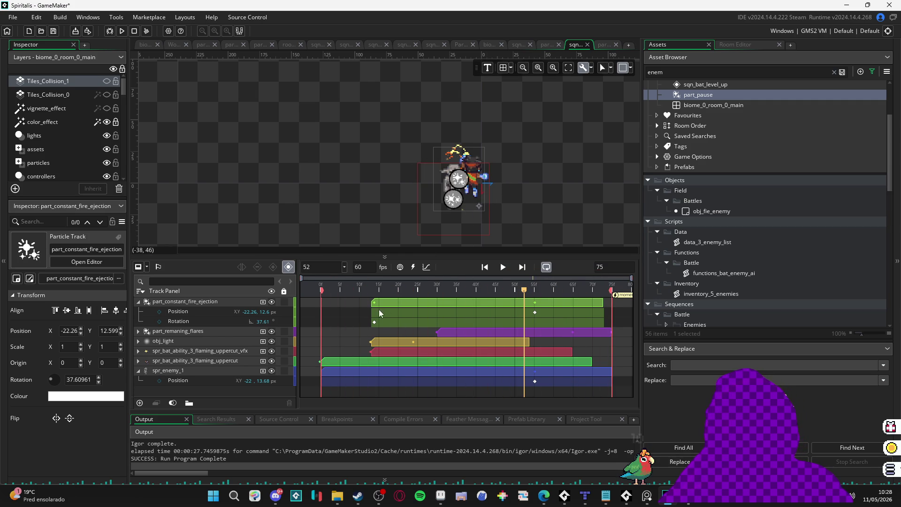
Raise the fire-ejection particle's position higher at frame 13.
click(398, 302)
click(408, 289)
click(375, 288)
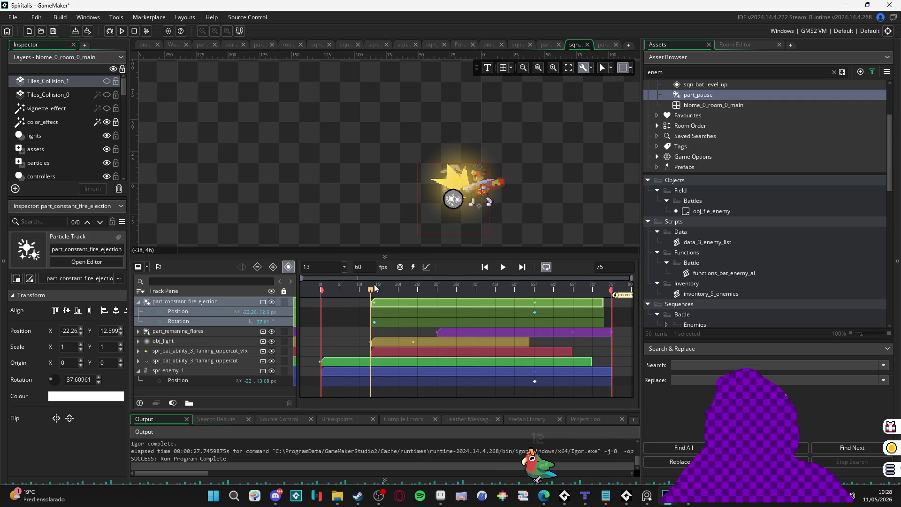
click(249, 301)
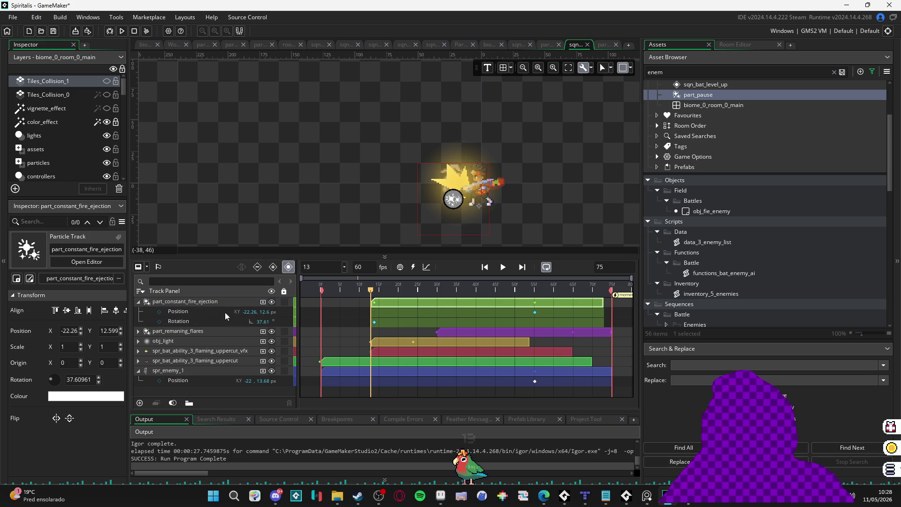
click(202, 311)
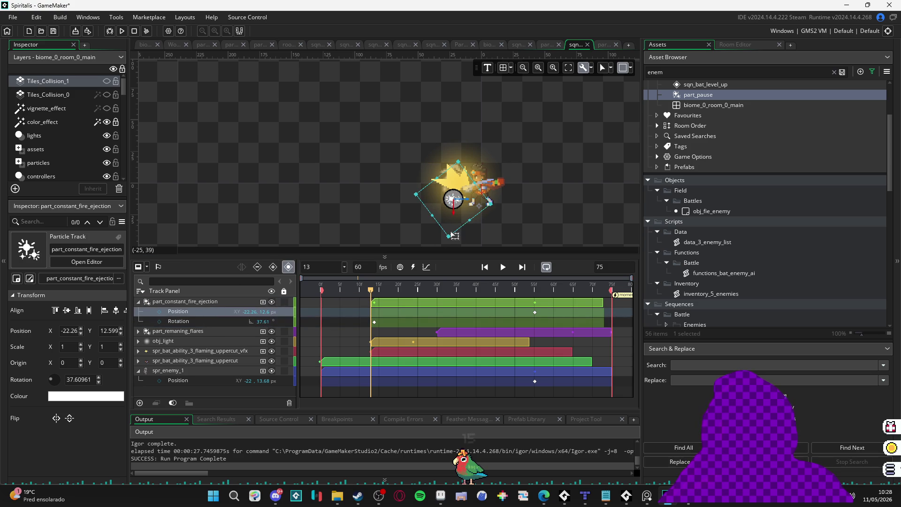
drag(458, 221, 457, 203)
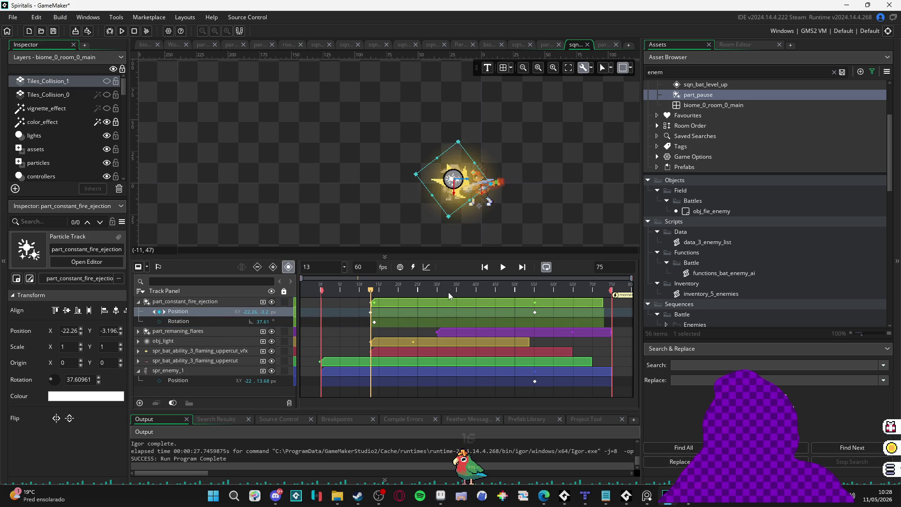
click(444, 288)
Delete the fire-ejection track's frame-55 Position keyframe and play the sequence from the start.
click(483, 267)
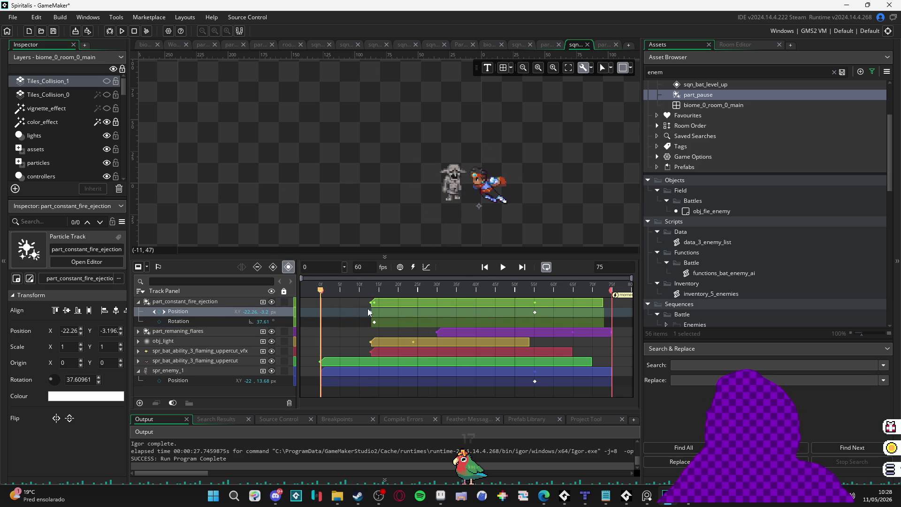
click(534, 312)
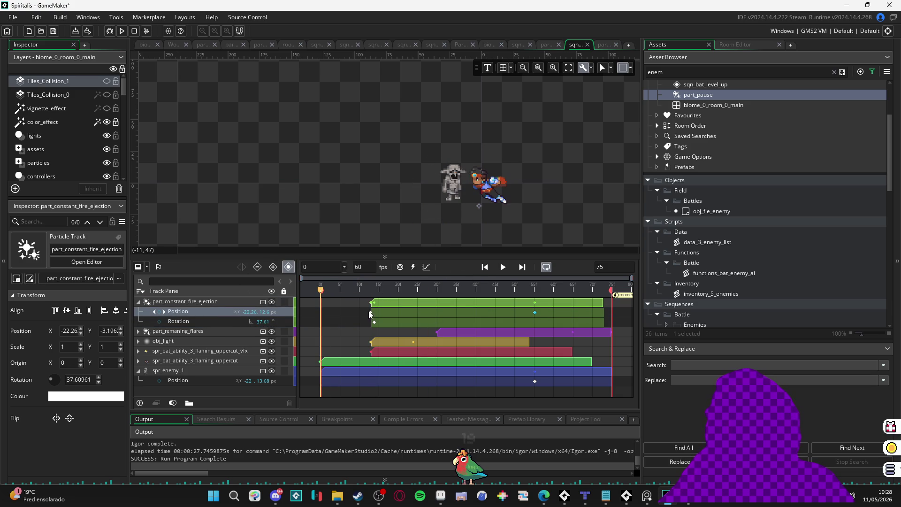
click(371, 313)
click(535, 312)
key(Delete)
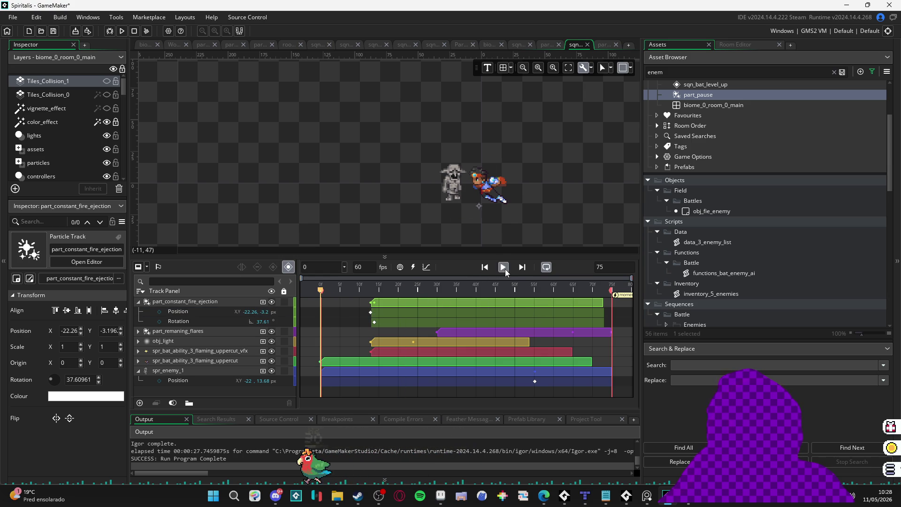
click(503, 267)
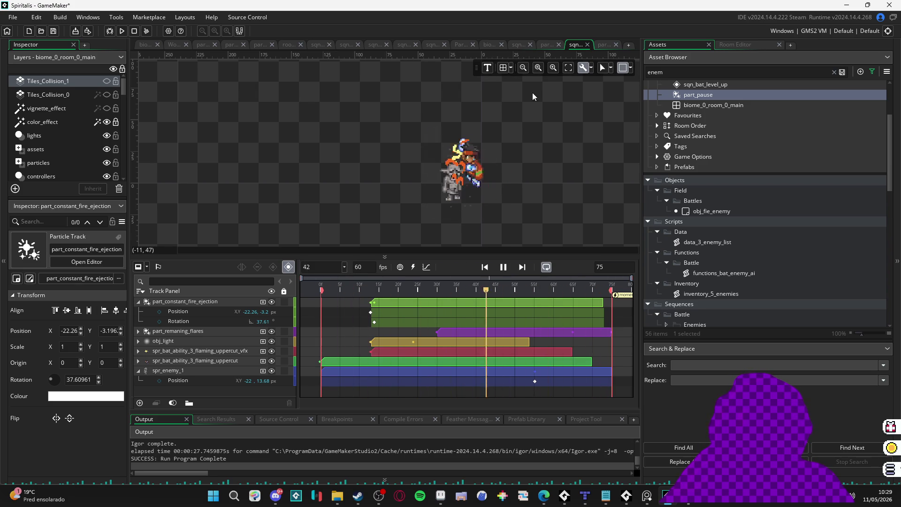
Open the biome_1_room_0_arrival room and browse the sequence assets in the Asset Browser.
click(147, 46)
click(709, 45)
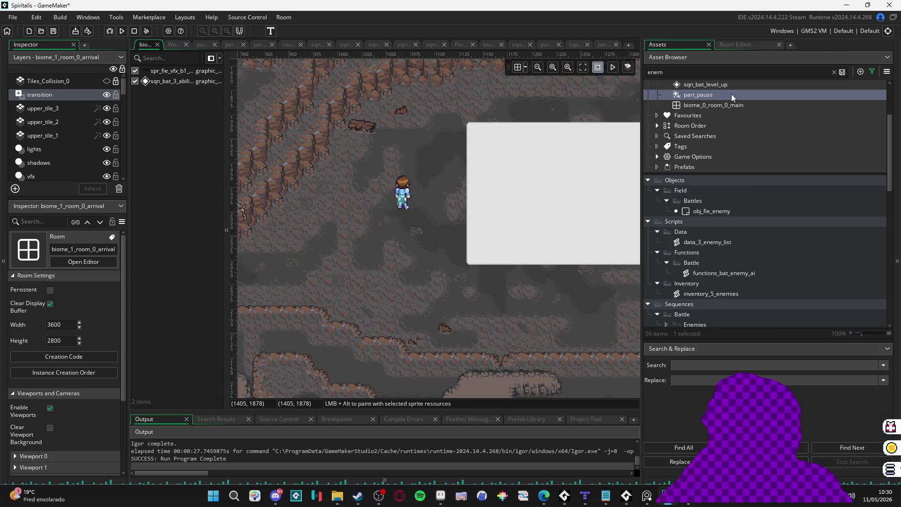
scroll(737, 94, up, 2)
scroll(737, 104, down, 2)
scroll(736, 105, up, 2)
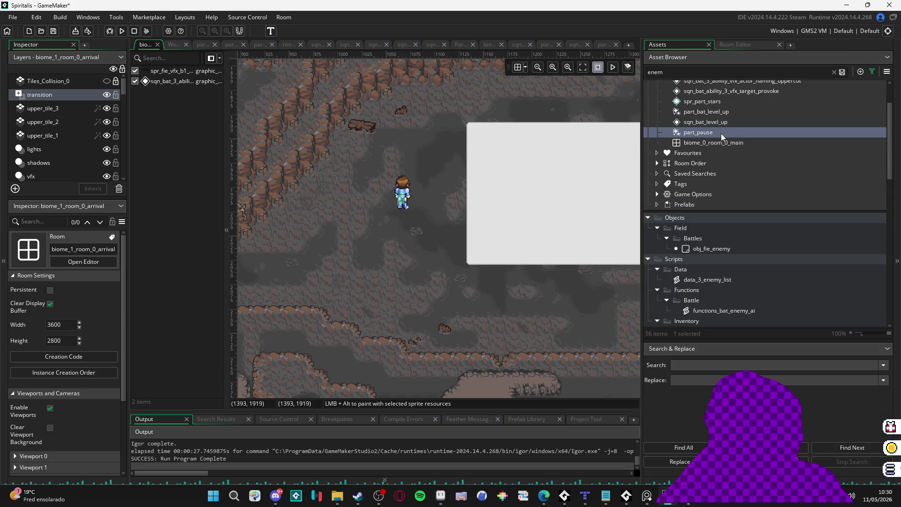
click(718, 123)
scroll(725, 141, down, 3)
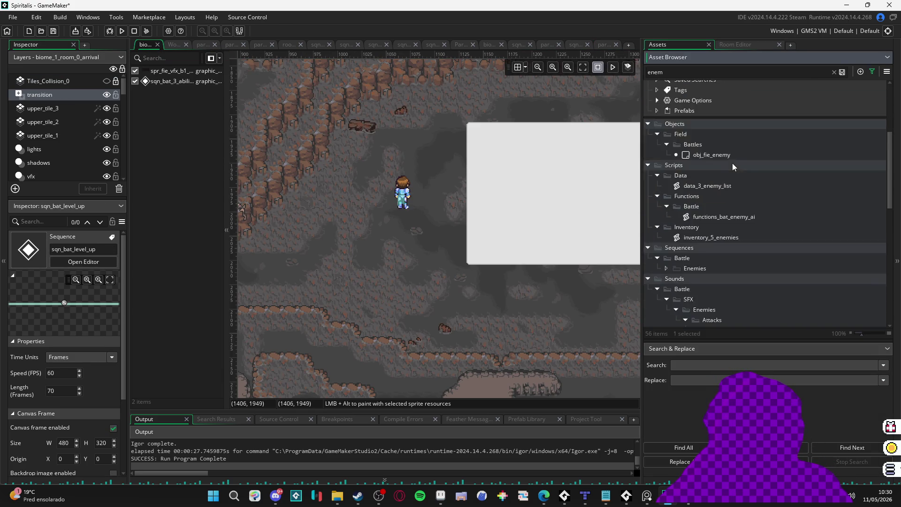
scroll(732, 162, down, 2)
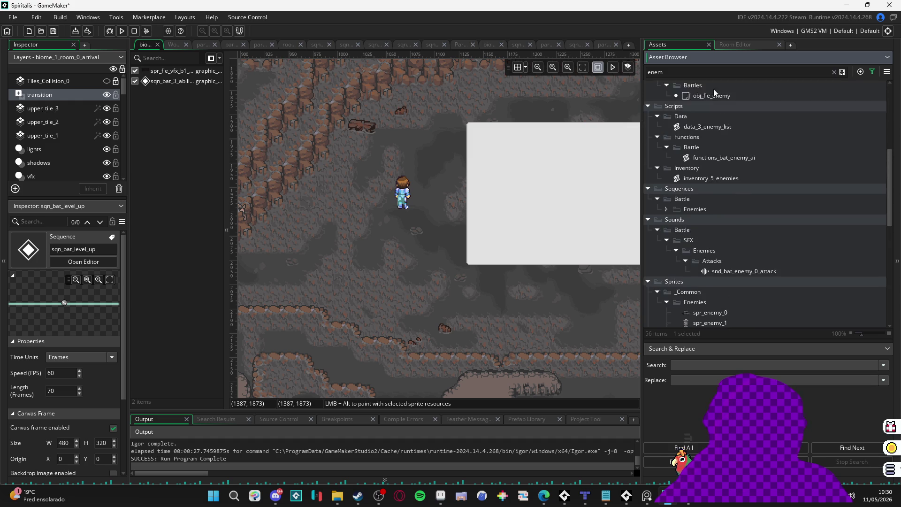
scroll(713, 90, up, 1)
Search 'upperc', drop the flaming uppercut sequence into the room, and run the game with F5.
text(upper)
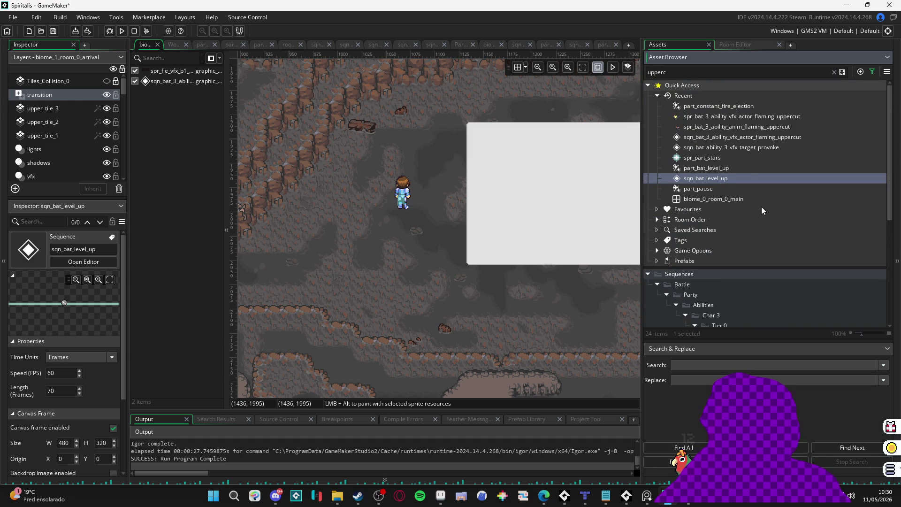
text(c)
scroll(757, 193, down, 5)
mouse_move(751, 155)
mouse_down()
mouse_move(761, 159)
mouse_move(521, 203)
mouse_move(331, 272)
mouse_up()
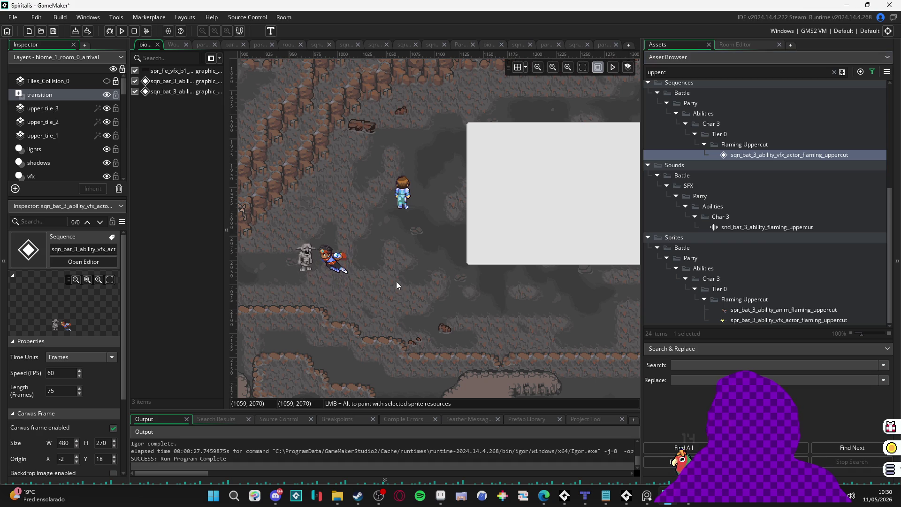
key(F5)
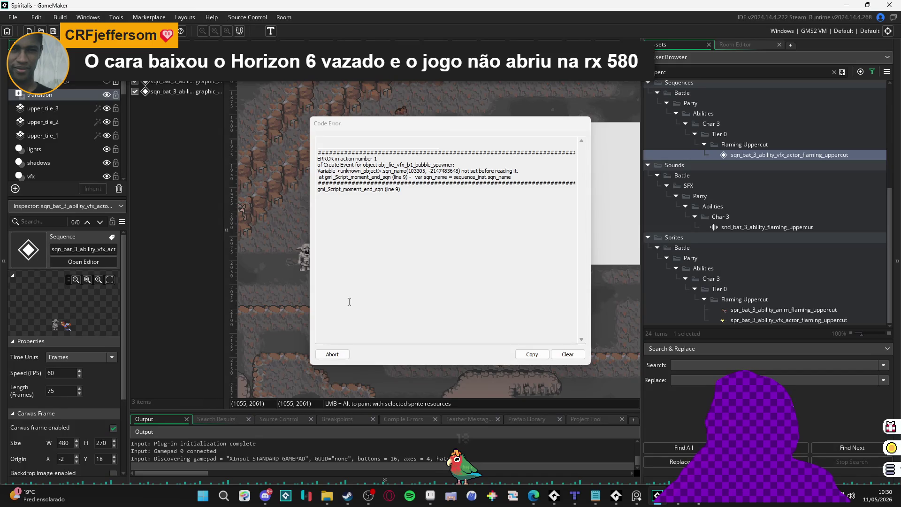
Abort the error, delete the frame-75 moment_end_sqn moment, and rebuild and run with F5.
click(332, 354)
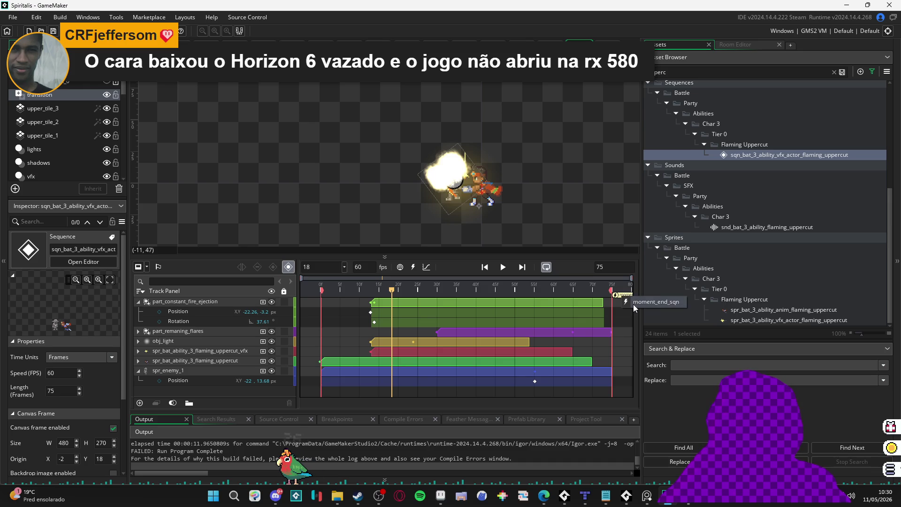
double_click(631, 302)
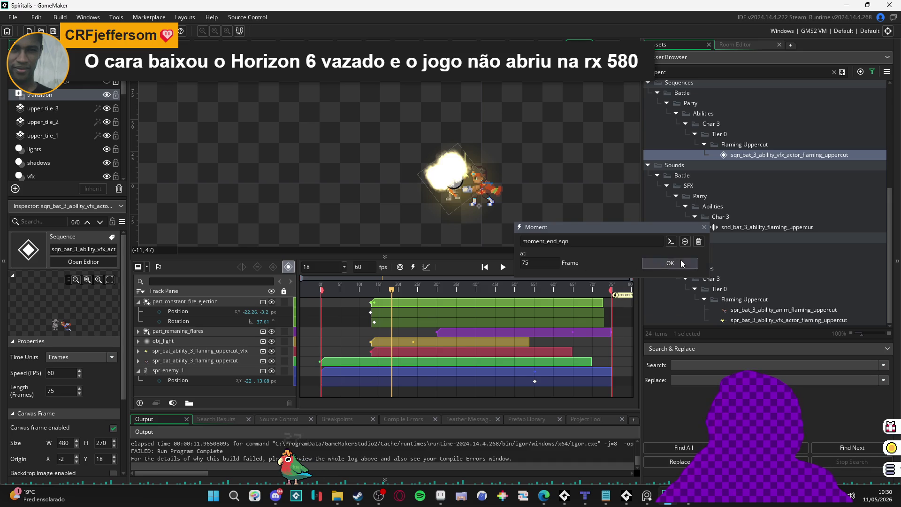
click(698, 242)
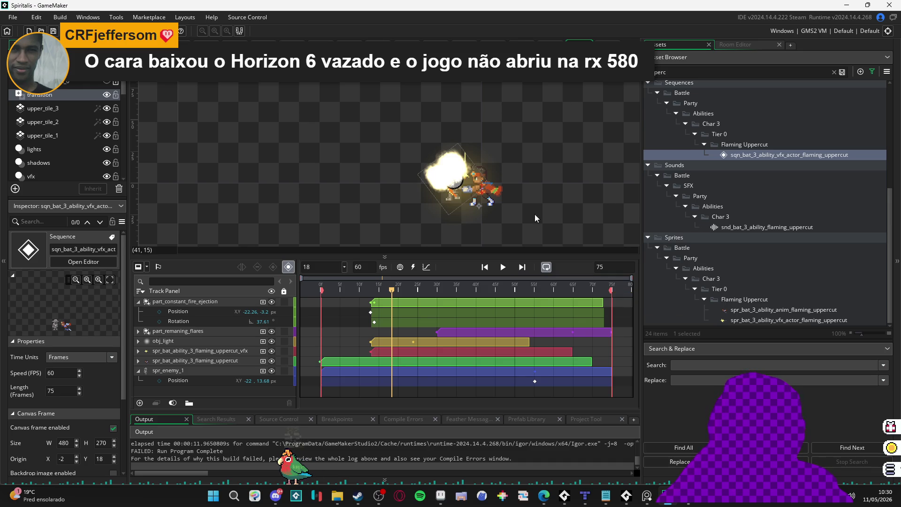
key(F5)
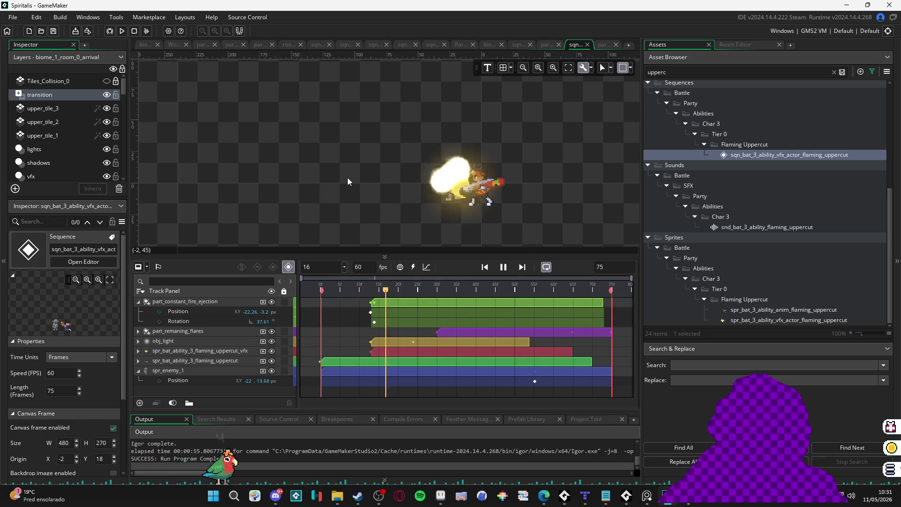
click(484, 222)
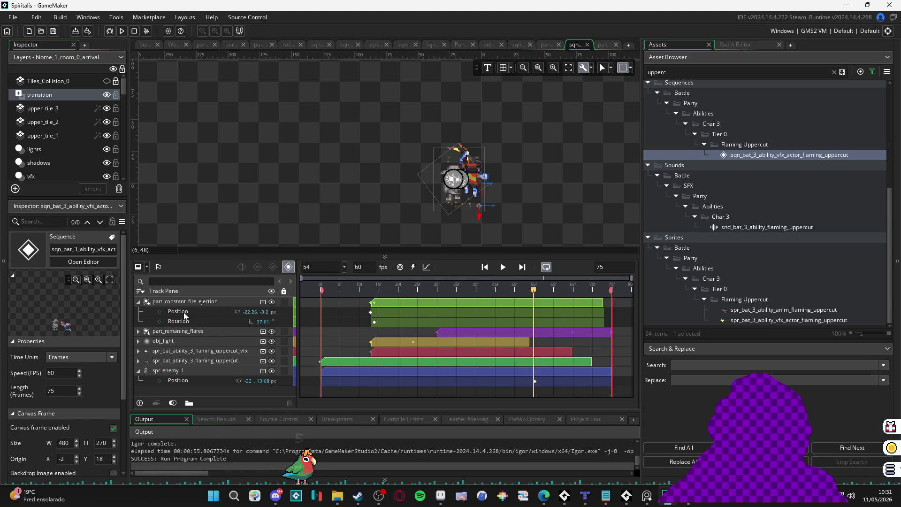
Preview the sequence with the fire-ejection track hidden, then switch to Discord and restore down GameMaker.
click(271, 303)
key(space)
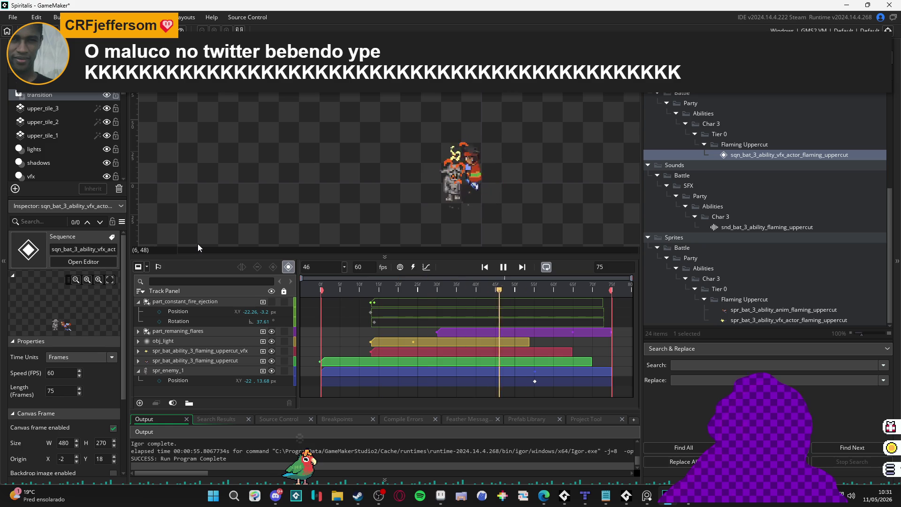
key(space)
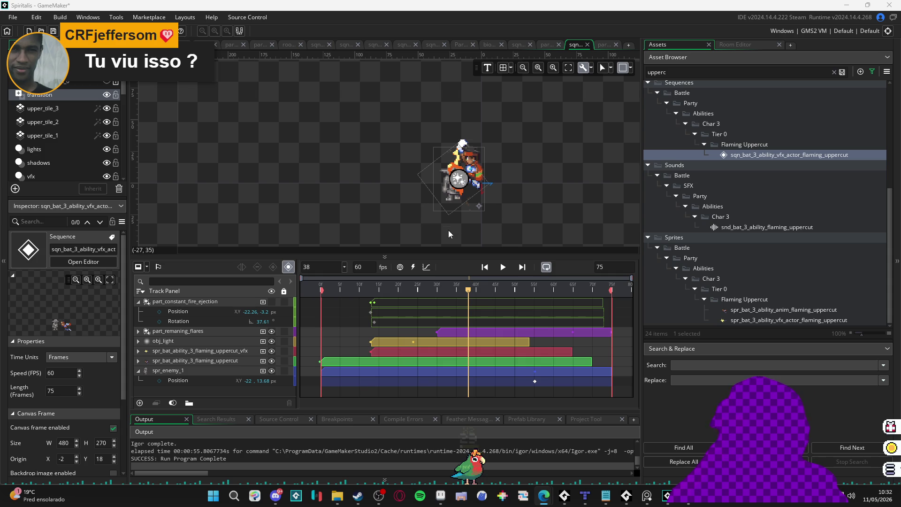
click(505, 269)
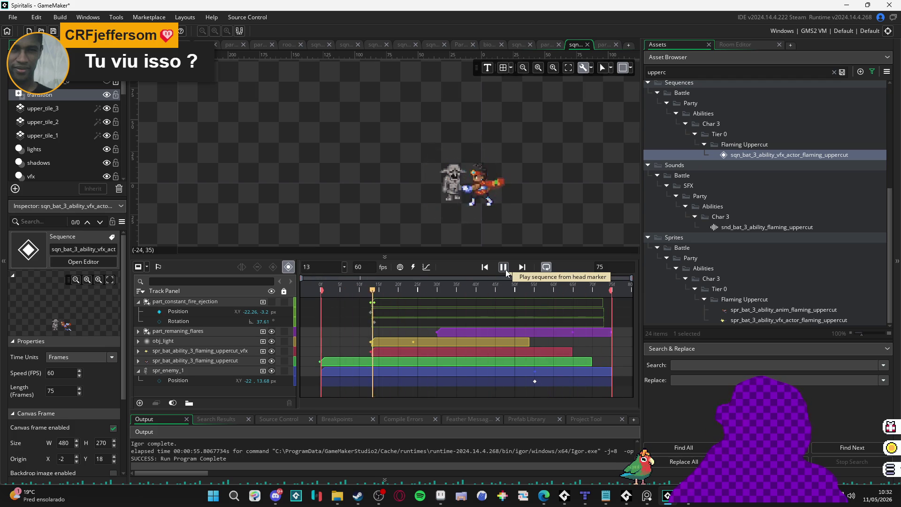
click(505, 269)
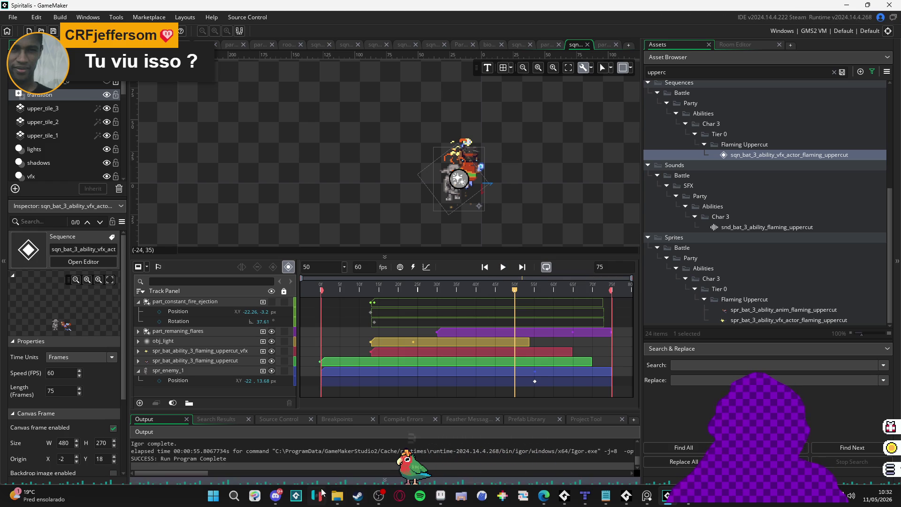
click(282, 495)
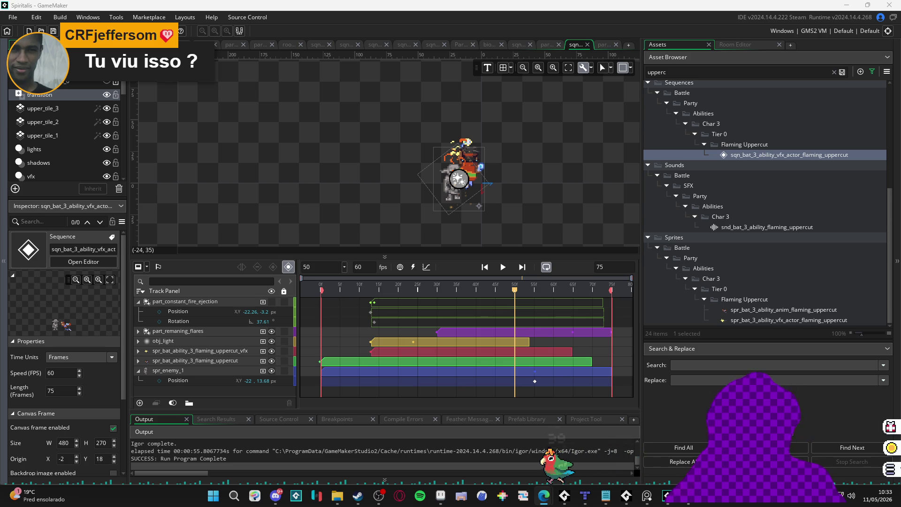
double_click(838, 4)
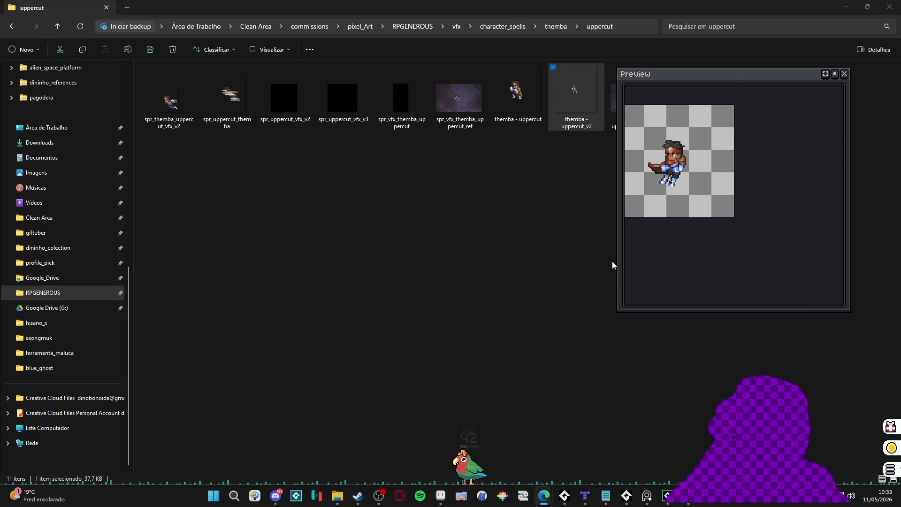
Bring Aseprite forward, close the floating Preview window, and enlarge the canvas area.
click(338, 496)
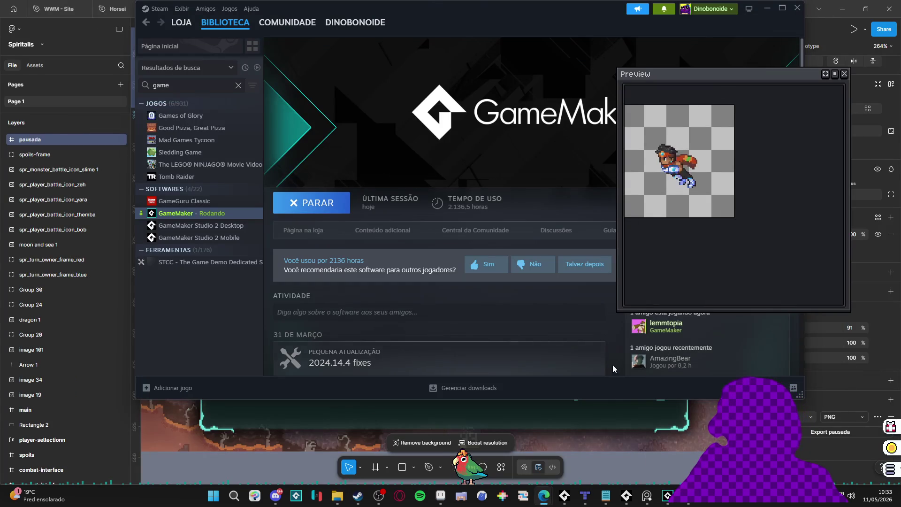
click(440, 496)
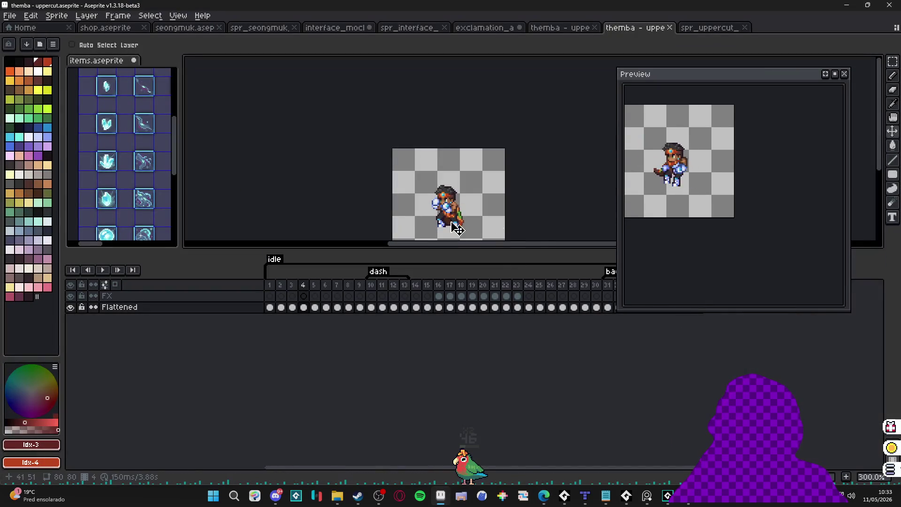
click(844, 73)
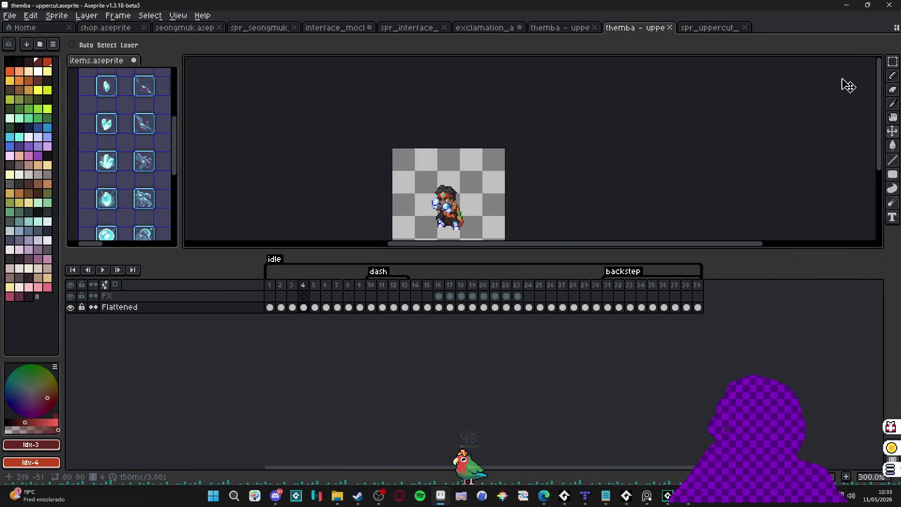
drag(734, 251, 680, 345)
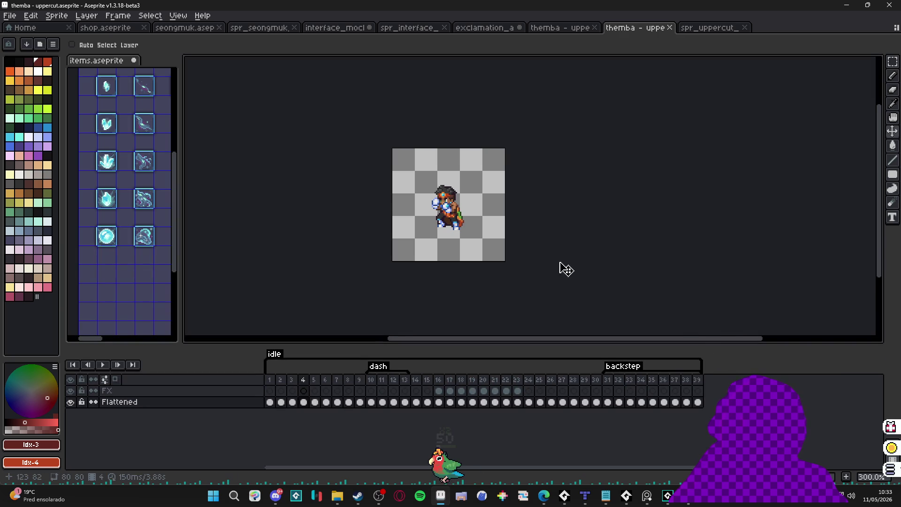
scroll(452, 230, up, 1)
scroll(451, 235, up, 1)
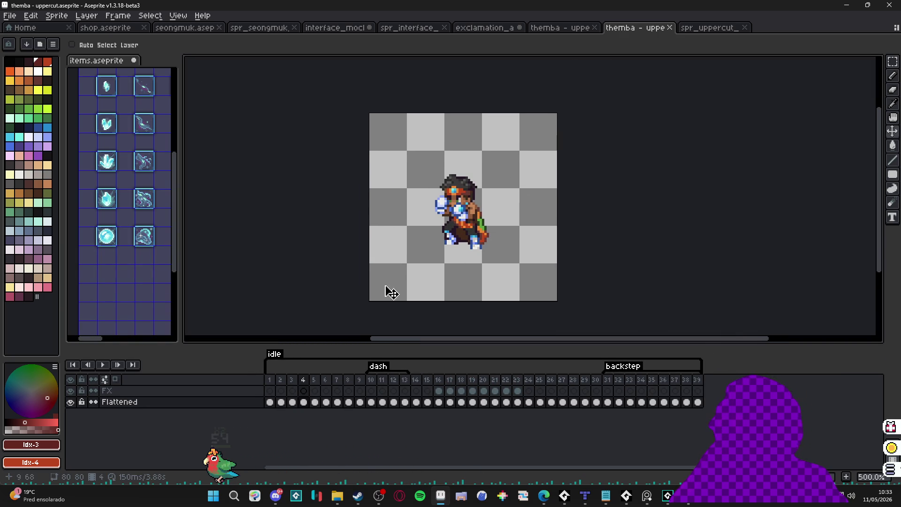
Step through frames 1 and 10–13, play the dash, and switch to the uppercut-adjusted Themba document.
click(270, 380)
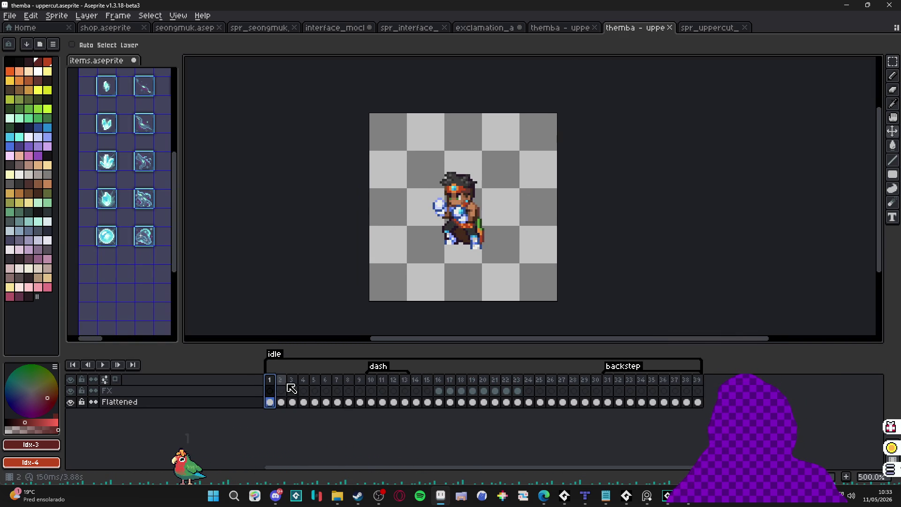
click(372, 380)
click(383, 380)
click(394, 380)
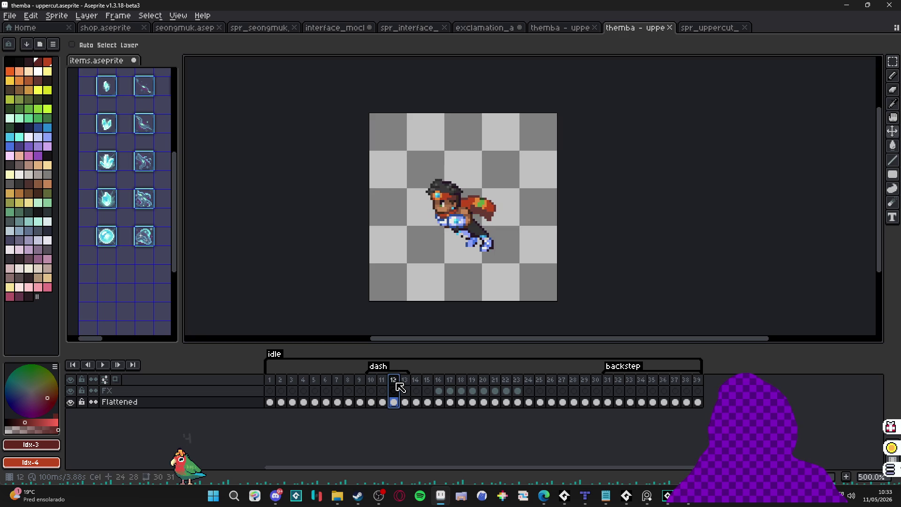
click(403, 381)
click(102, 365)
click(578, 27)
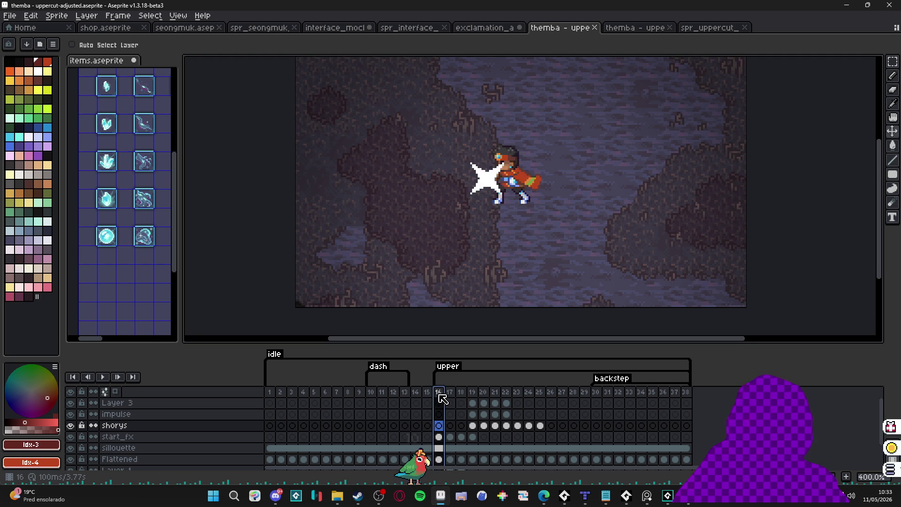
Review uppercut frames 16–20, glance at the exclamation document, and bring GameMaker back to front.
click(453, 394)
click(483, 392)
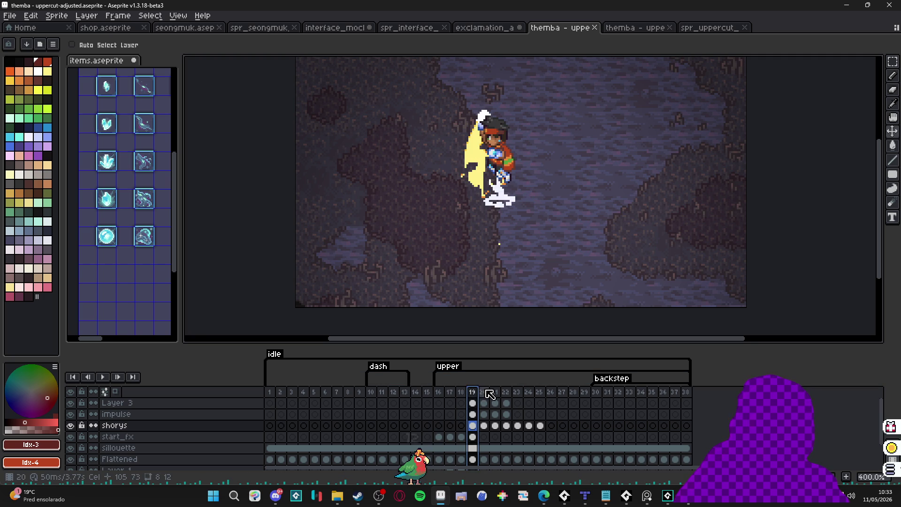
click(488, 28)
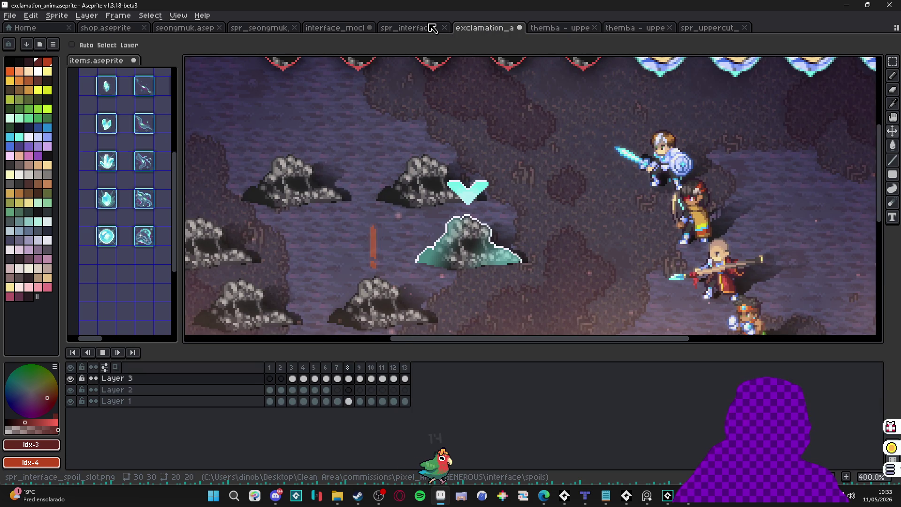
click(580, 28)
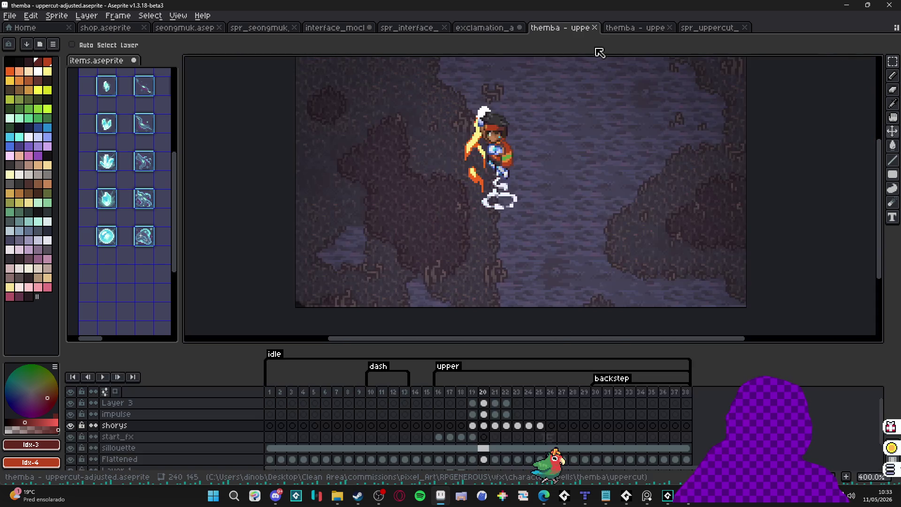
click(438, 396)
click(449, 393)
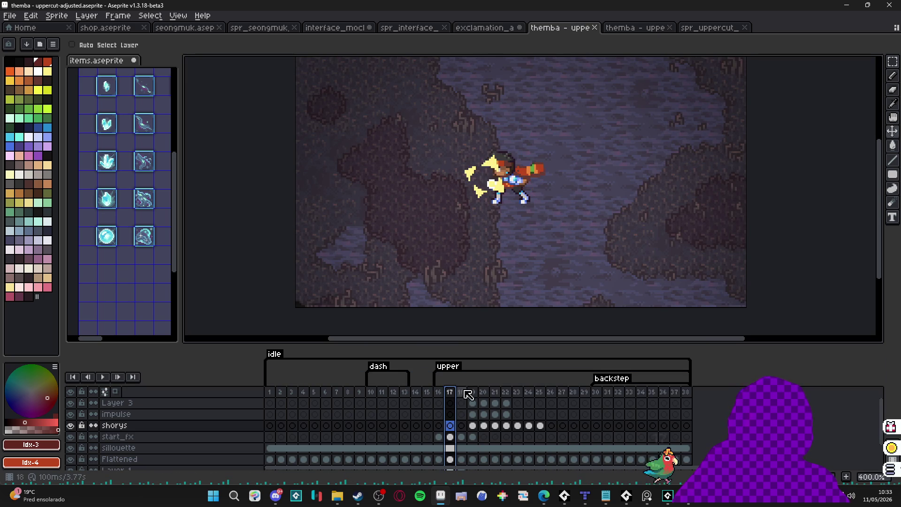
click(668, 495)
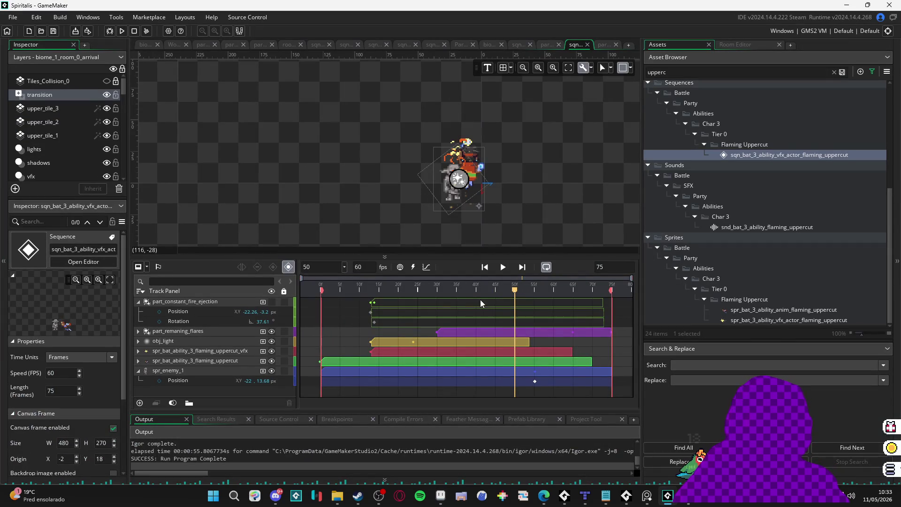
drag(331, 290, 383, 289)
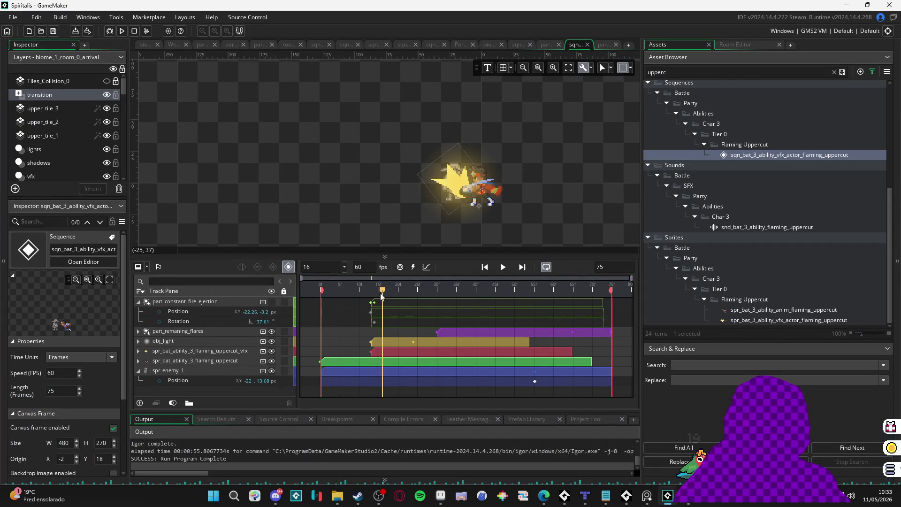
mouse_move(382, 291)
mouse_down()
mouse_move(602, 331)
mouse_move(174, 308)
mouse_up()
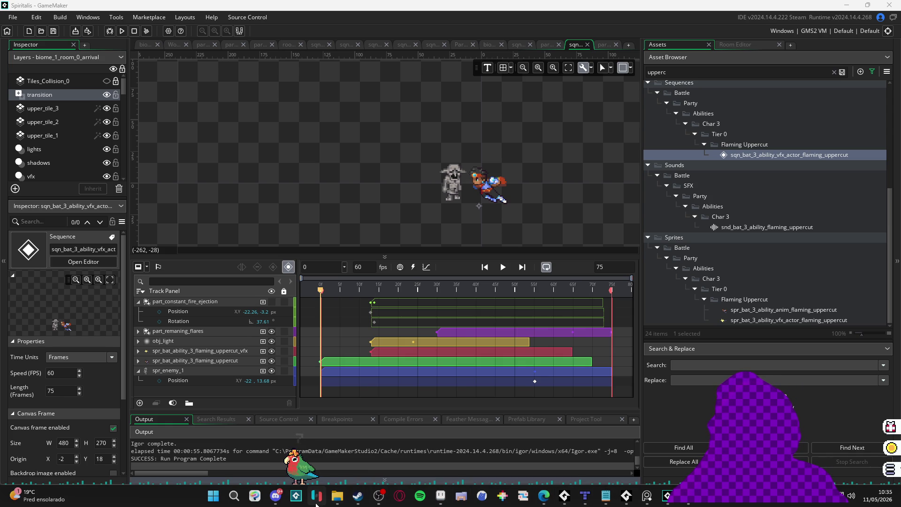
mouse_move(337, 498)
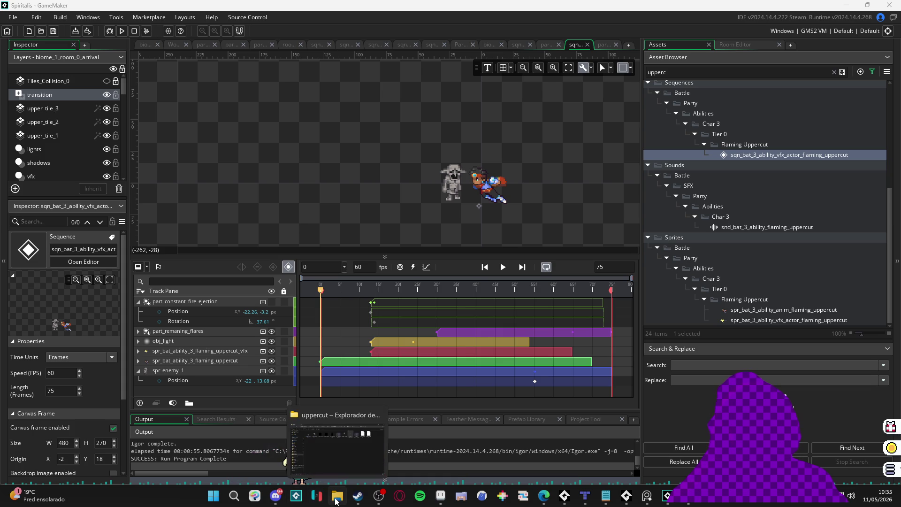
Bring up the uppercut folder window and go up through themba to character_spells.
click(339, 458)
click(547, 29)
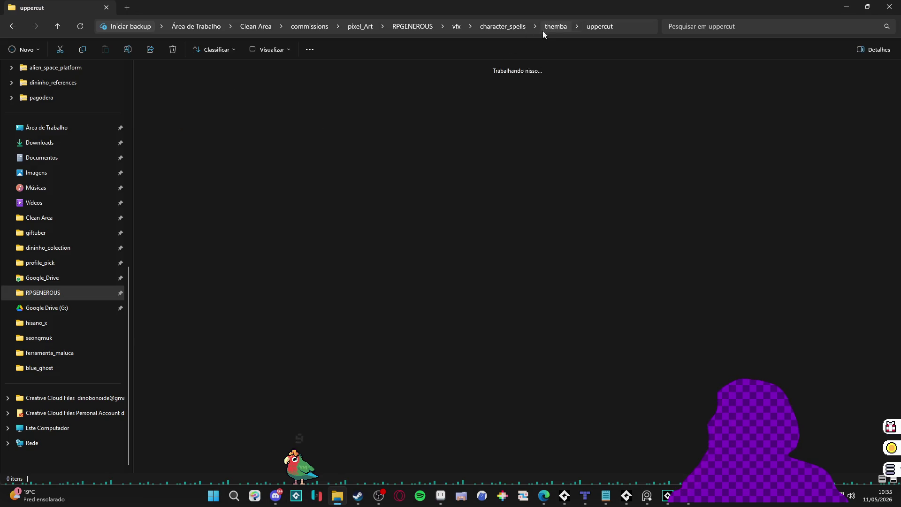
click(483, 342)
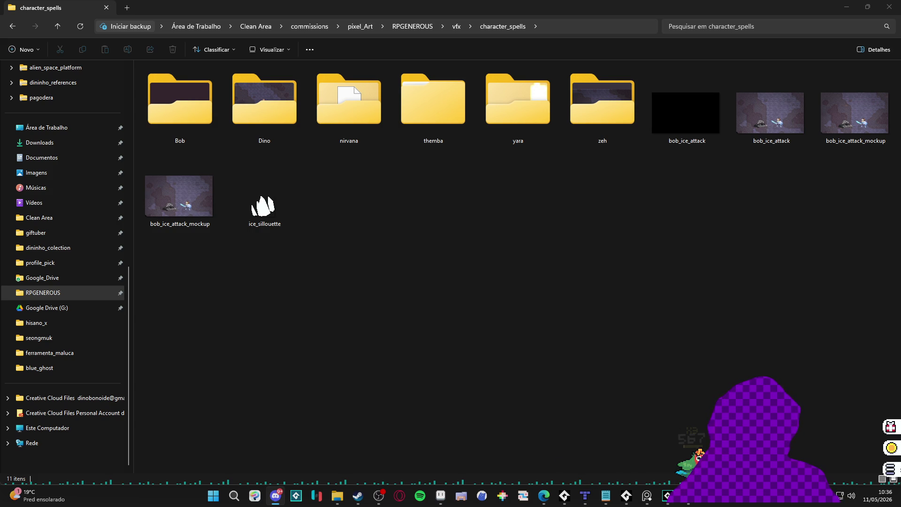
key(alt+Tab)
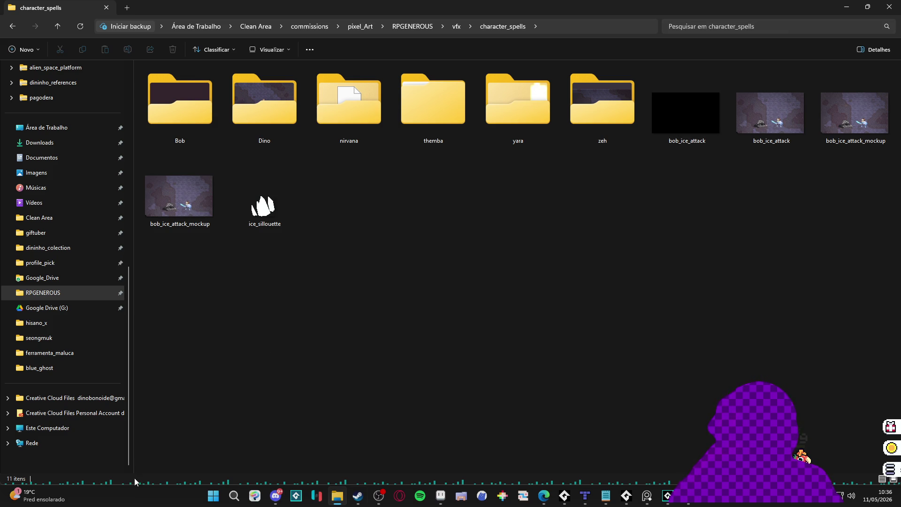
key(alt+Tab)
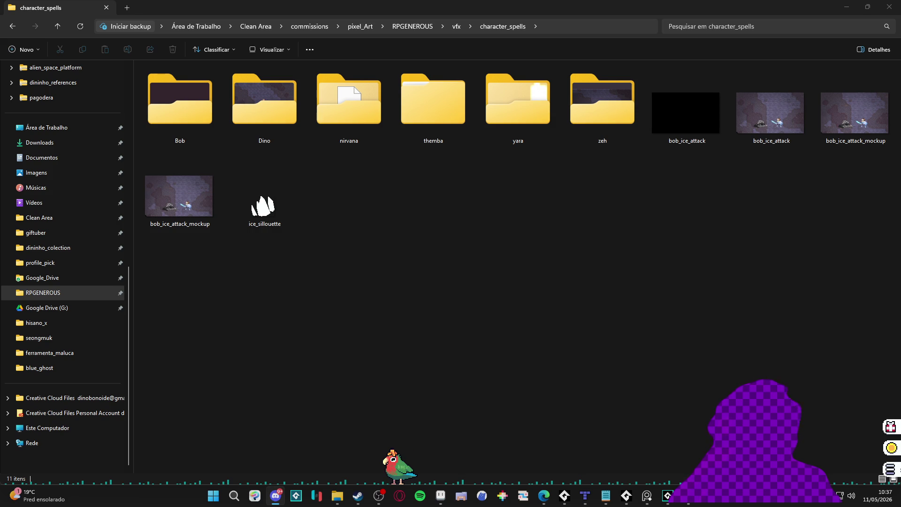
click(398, 437)
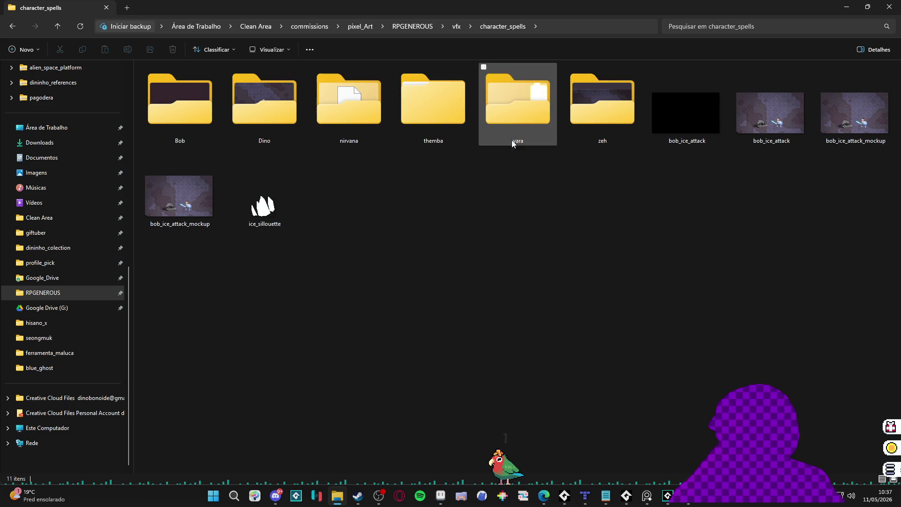
click(455, 27)
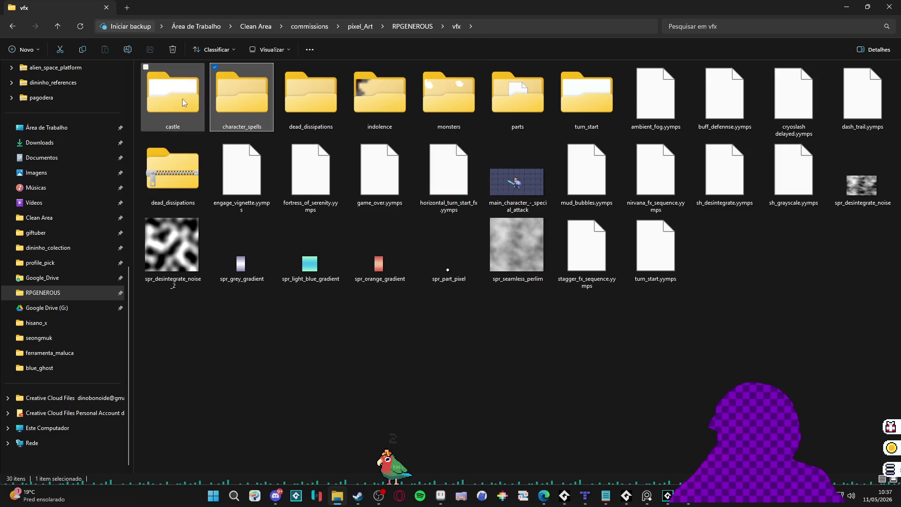
Go up to RPGENEROUS, open the items folder, and open items.aseprite zoomed in.
click(413, 27)
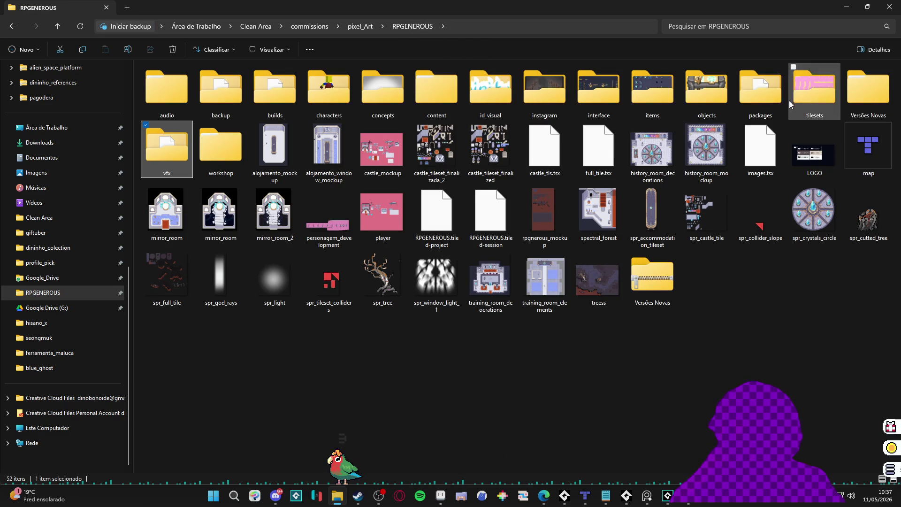
double_click(652, 92)
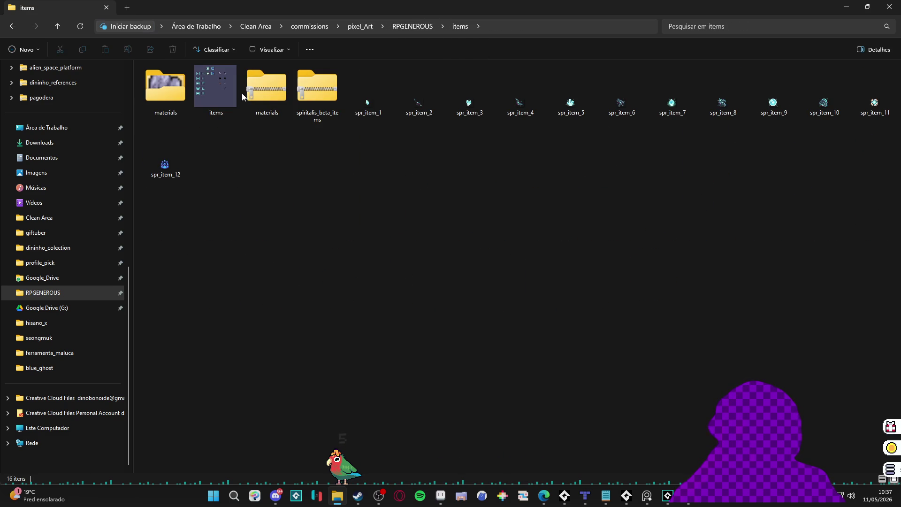
double_click(229, 82)
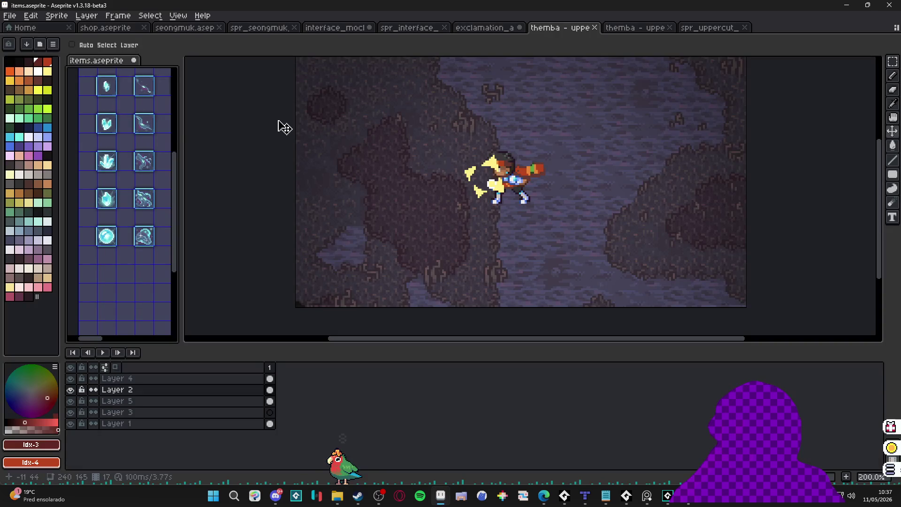
scroll(109, 86, up, 3)
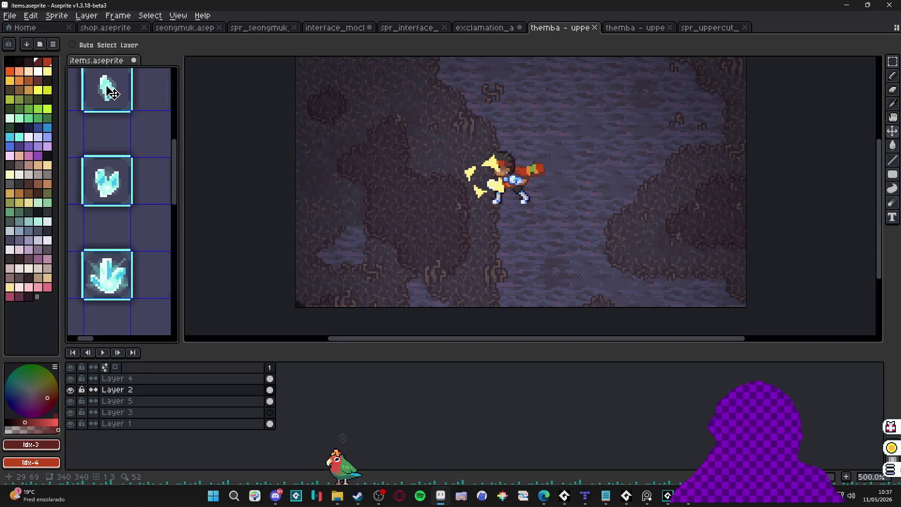
scroll(100, 209, down, 2)
scroll(112, 178, up, 4)
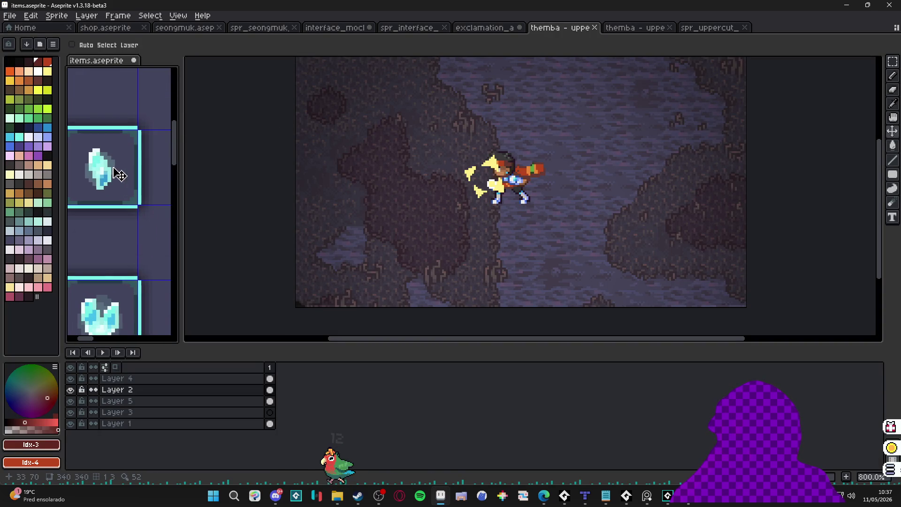
Marquee-select the pale blue crystal sprite, clear the selection, and close the first Themba uppercut document.
key(m)
scroll(105, 177, up, 2)
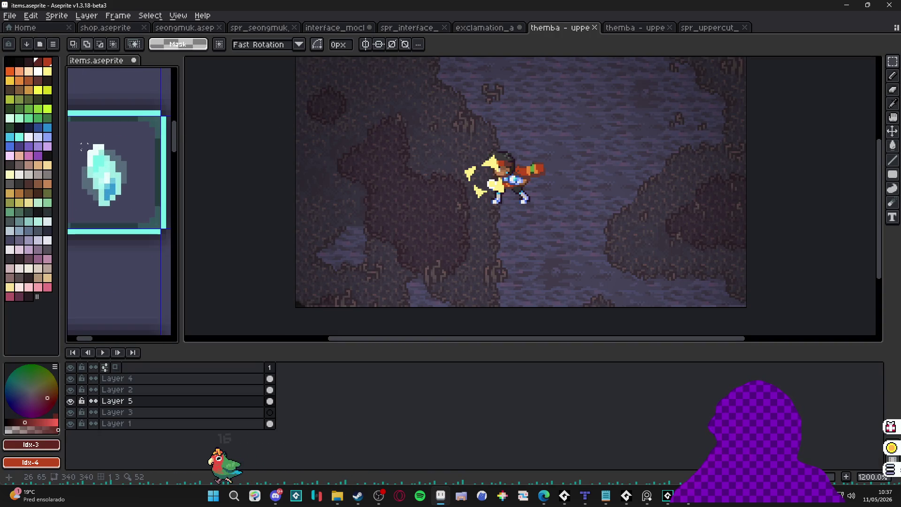
mouse_move(82, 144)
mouse_down()
mouse_move(123, 202)
mouse_move(134, 203)
mouse_move(124, 202)
mouse_up()
click(135, 197)
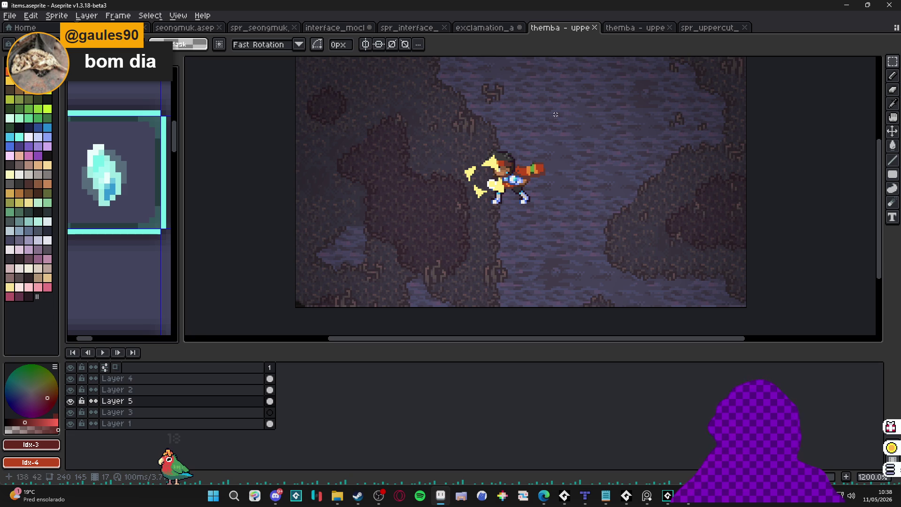
click(595, 27)
Close the remaining uppercut documents, hide the battle background layer, and trim the sprite.
click(595, 28)
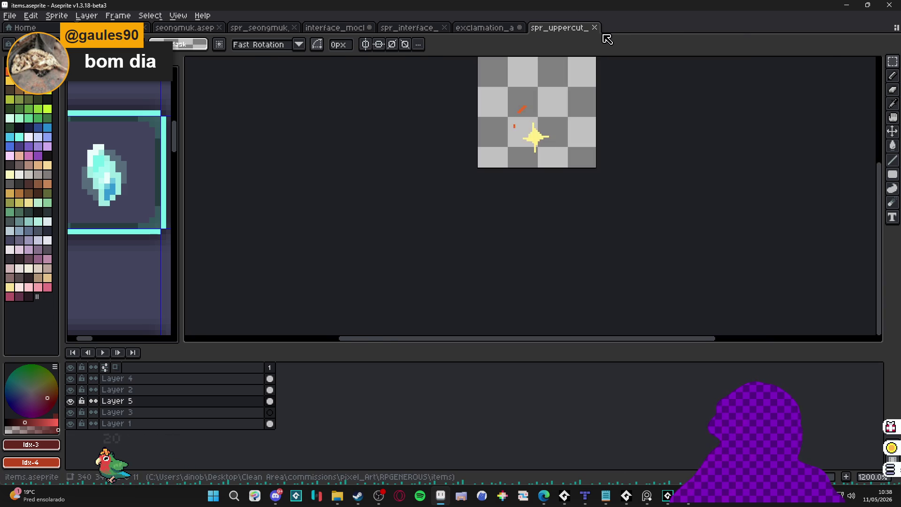
click(595, 28)
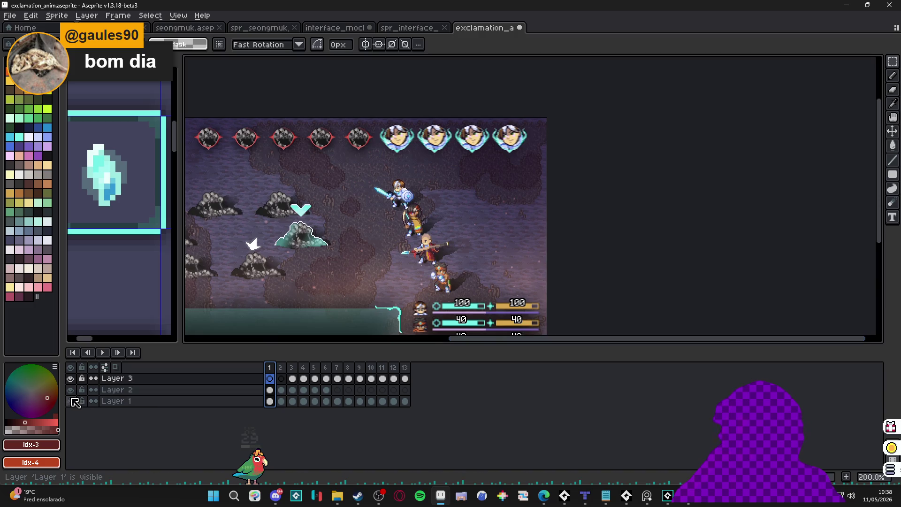
click(75, 404)
click(56, 15)
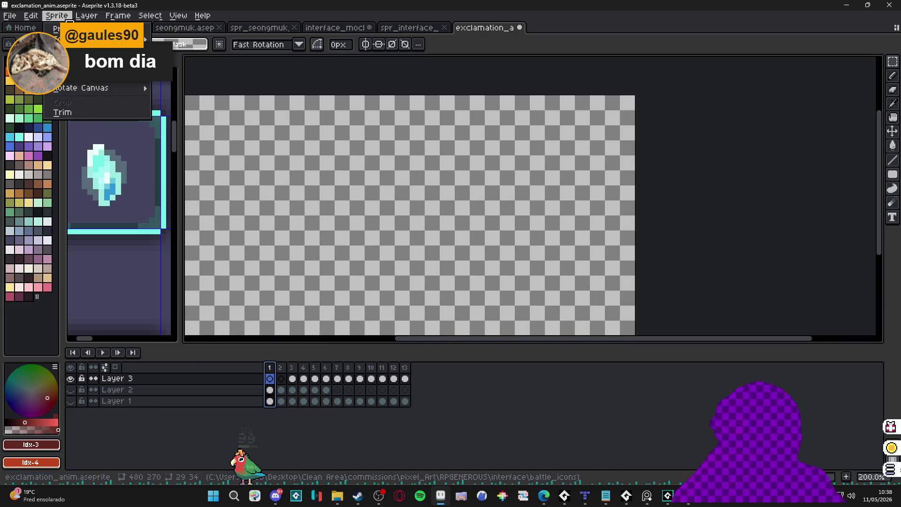
click(114, 113)
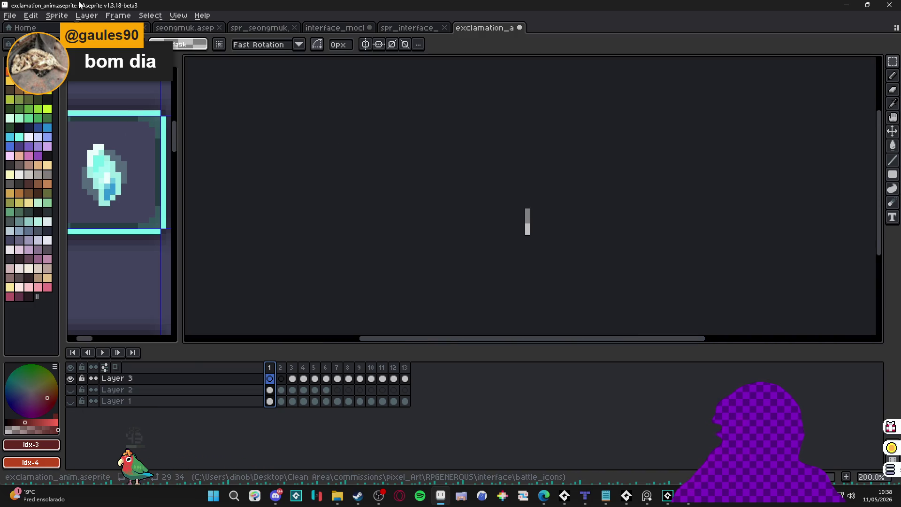
Cancel the Save As dialog, undo the trim, and restore the removed frames.
click(10, 16)
click(29, 73)
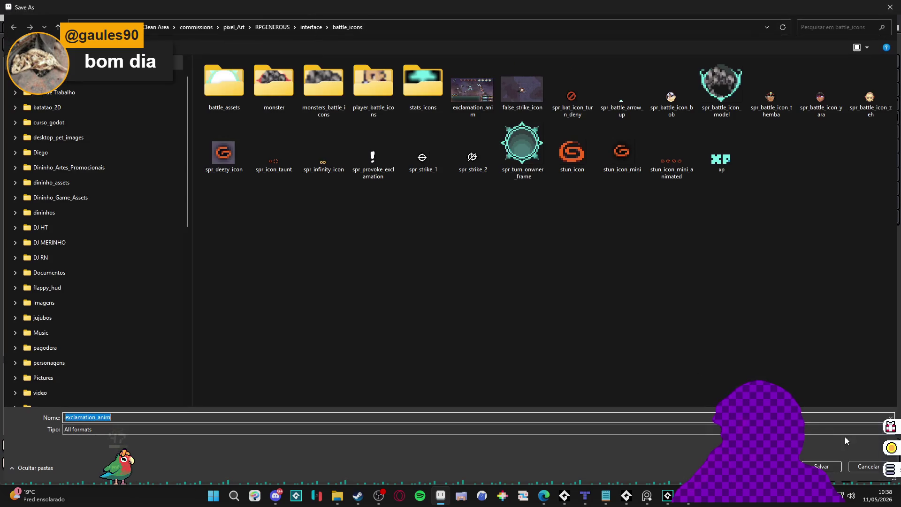
click(863, 471)
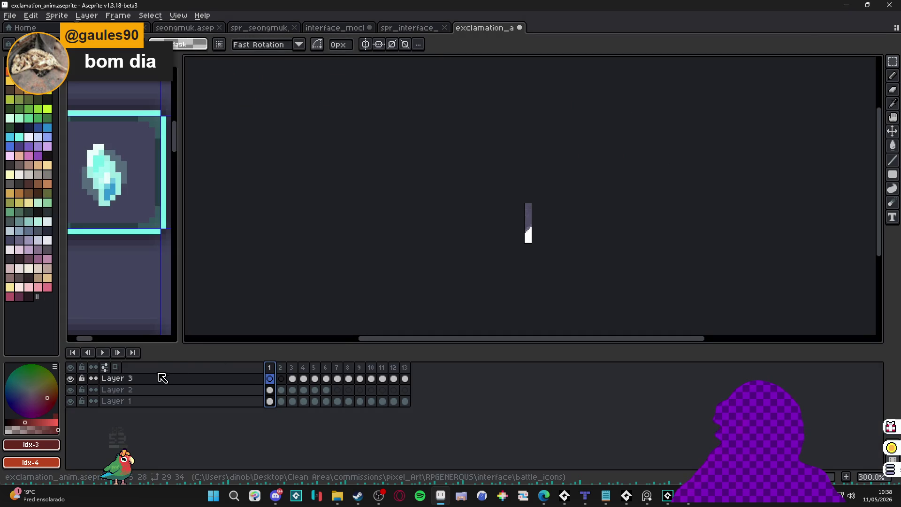
key(ctrl+z)
drag(447, 277, 409, 213)
key(ctrl+z)
key(ctrl+z)
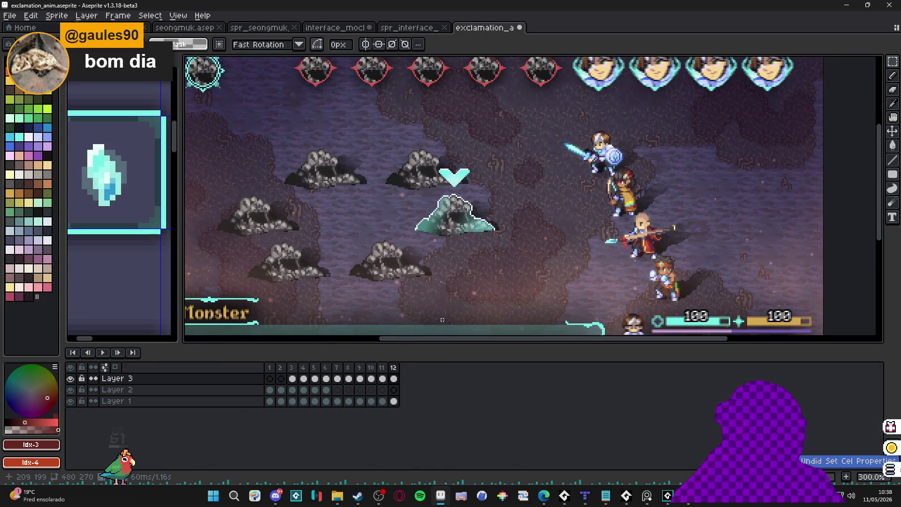
key(ctrl+z)
key(ctrl+z)
key(ctrl+z)
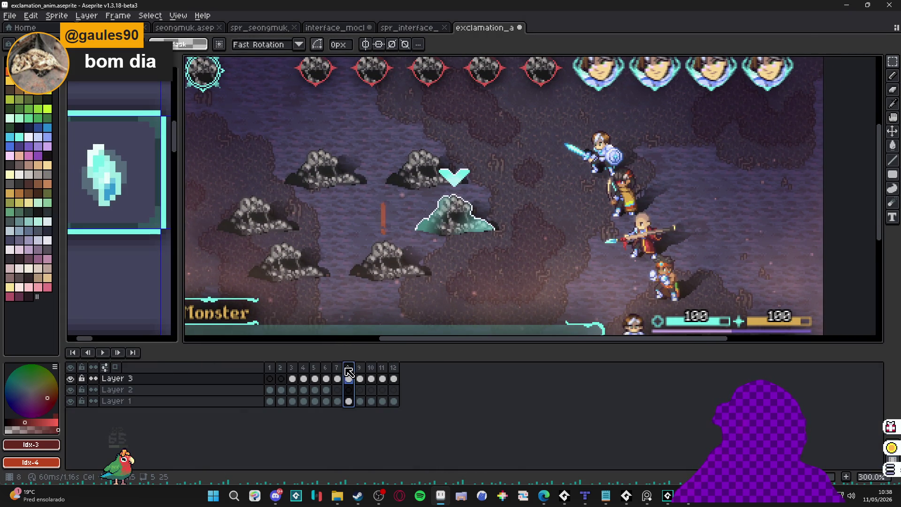
key(ctrl+y)
key(ctrl+y)
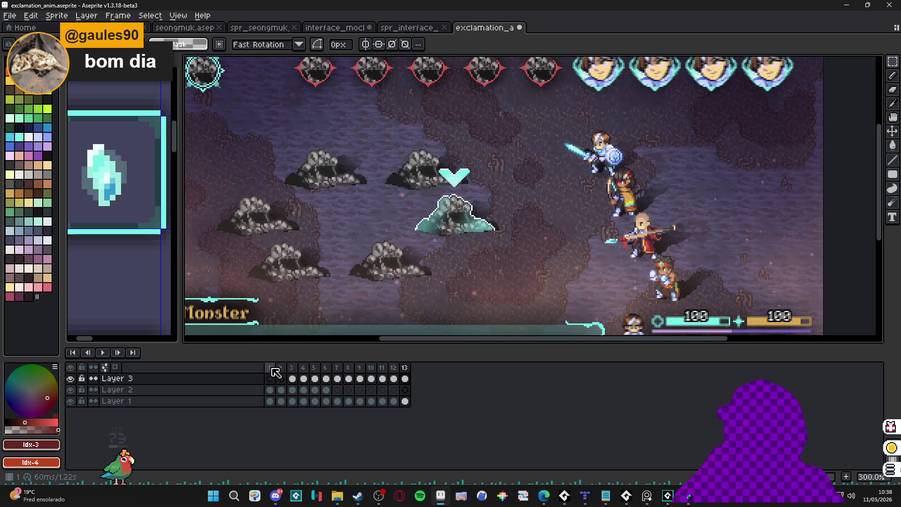
Go to exclamation frame 3, dismiss Save As, and hide both background layers and Layer 2.
click(292, 367)
click(19, 18)
click(28, 71)
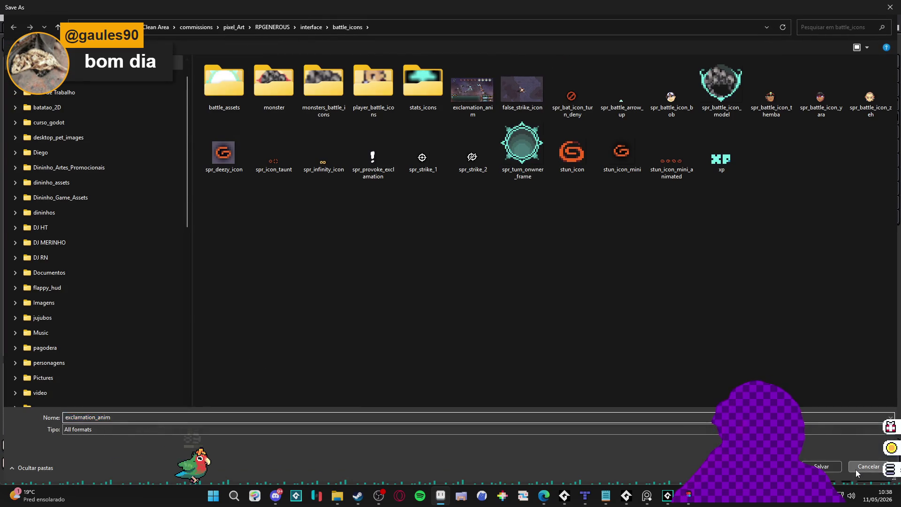
click(832, 465)
drag(71, 401, 75, 393)
click(71, 390)
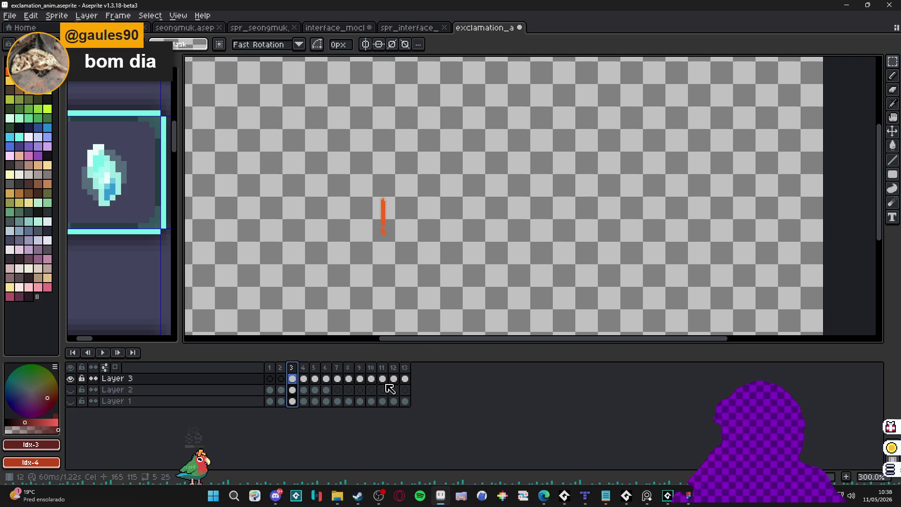
Delete the two empty leading frames and preview the animation playing.
click(282, 368)
shift+click(269, 368)
key(Delete)
key(Return)
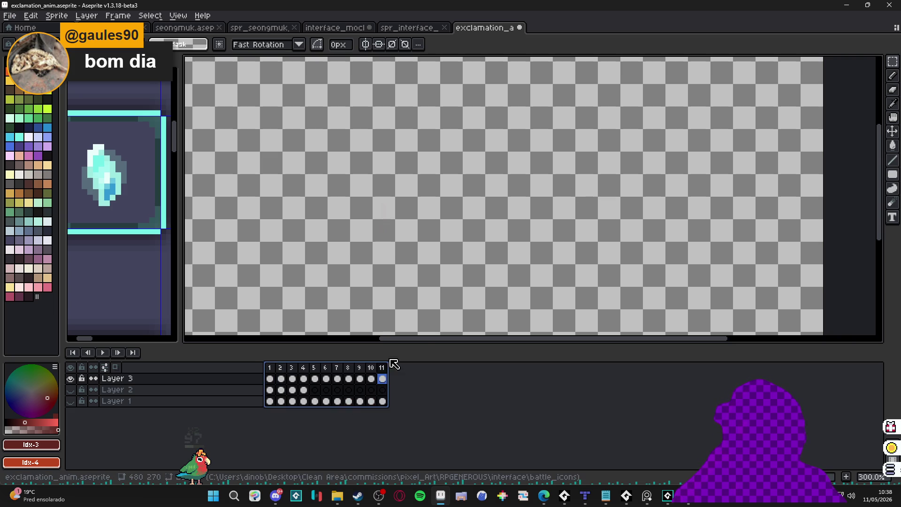
click(270, 368)
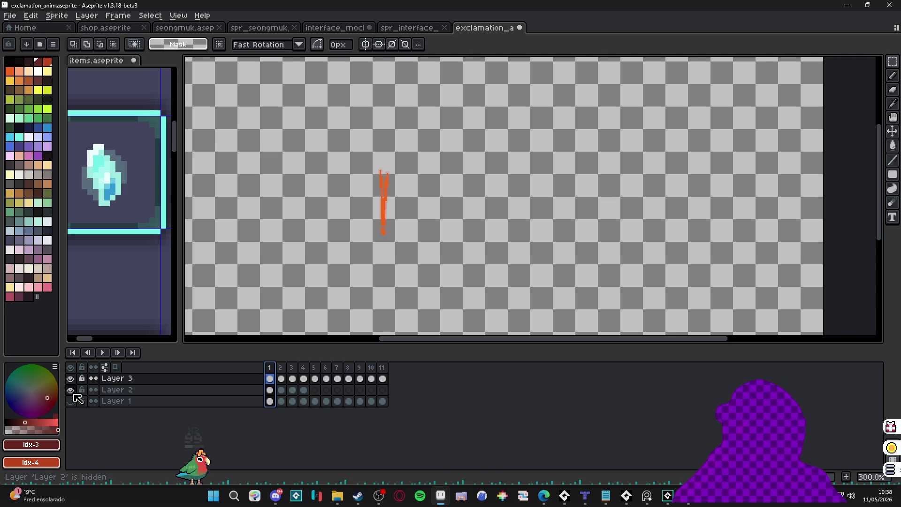
Show the backgrounds again, hide Layer 1, play the exclamation, and open Sprite > Export Sprite Sheet.
drag(71, 390, 70, 401)
shift+click(281, 368)
click(270, 367)
click(71, 401)
click(103, 352)
click(104, 353)
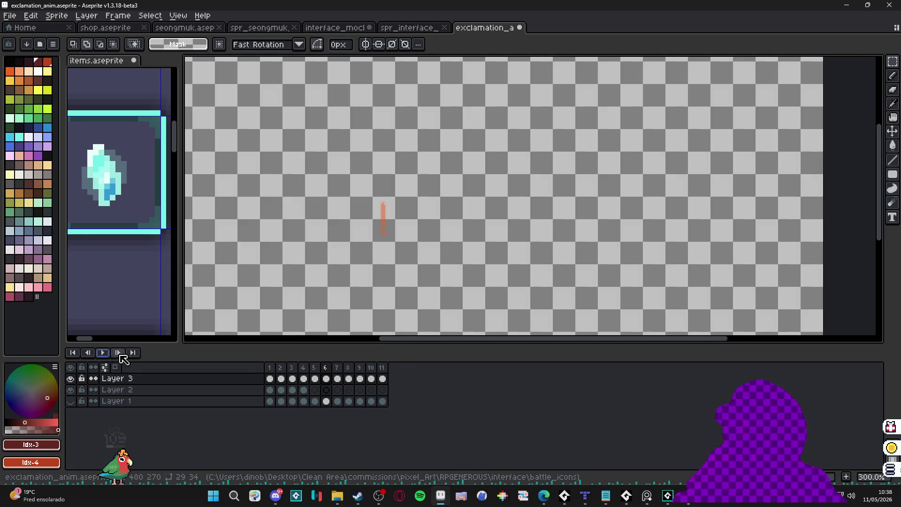
click(56, 15)
click(75, 126)
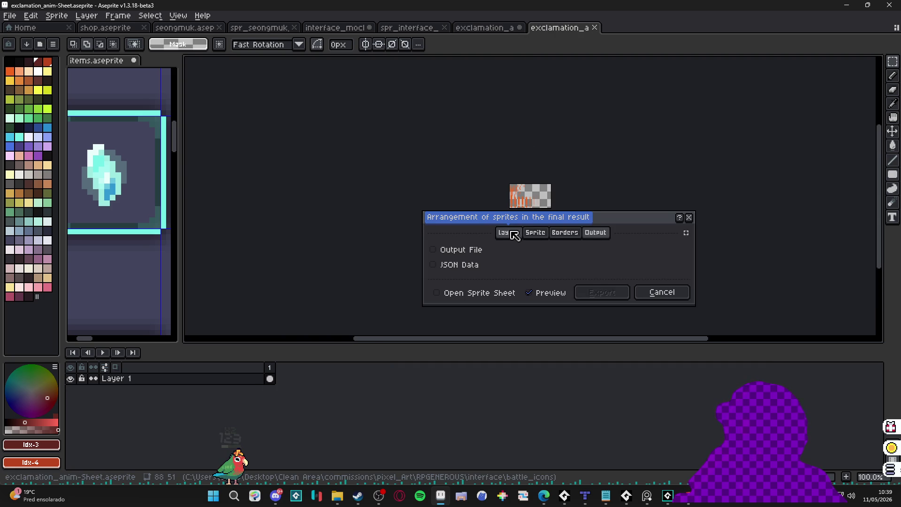
Export the sheet to battle_icons as png file spr_battle_provoke_exclamation.
click(462, 250)
click(683, 250)
click(640, 264)
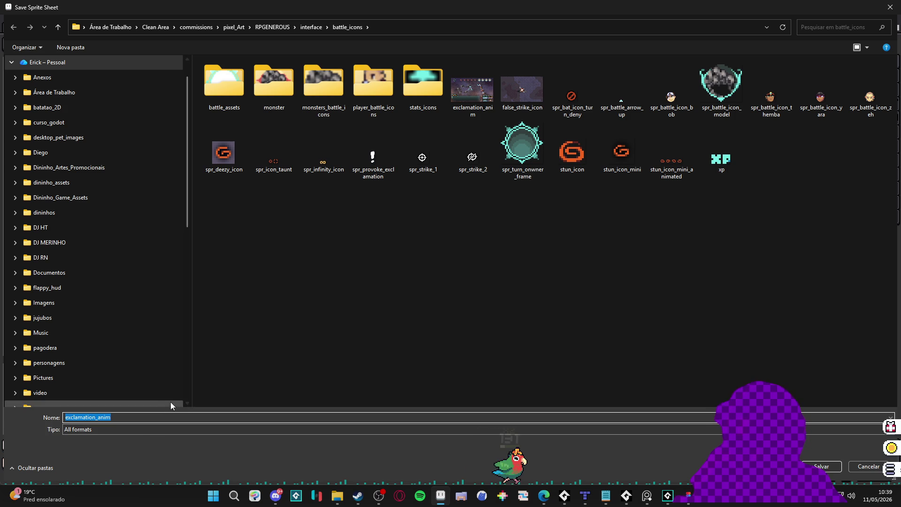
click(127, 429)
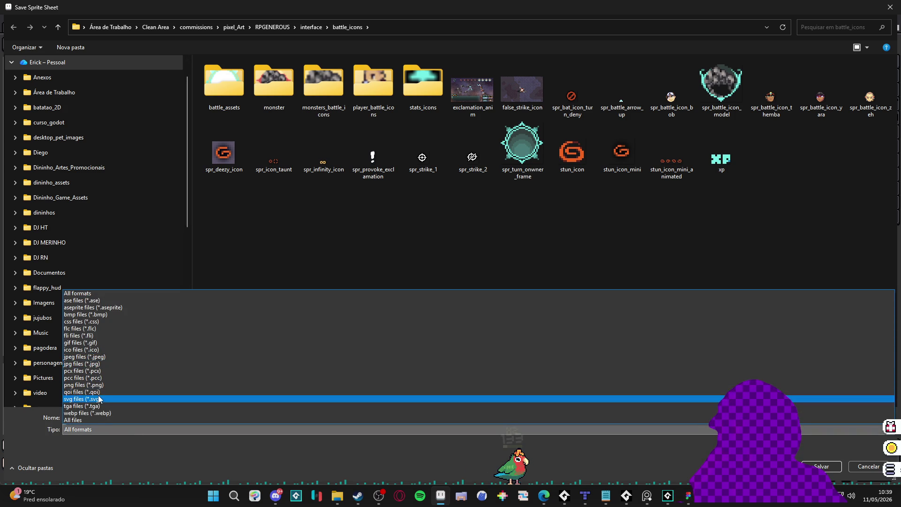
click(103, 384)
click(111, 417)
text(sp)
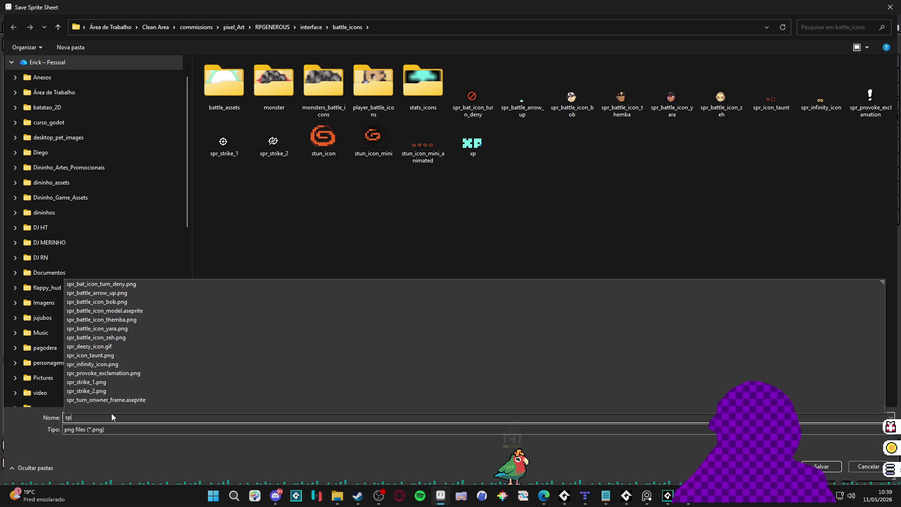
text(r_battle_f)
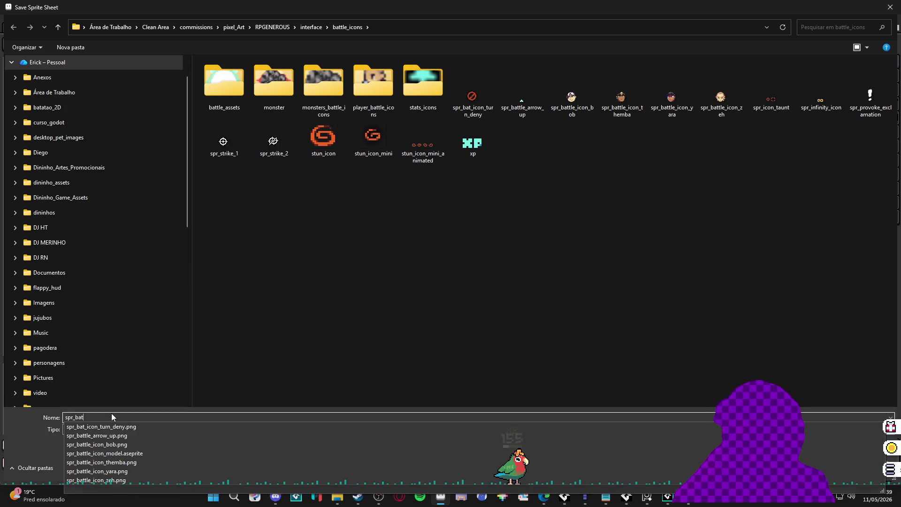
key(BackSpace)
text(provo)
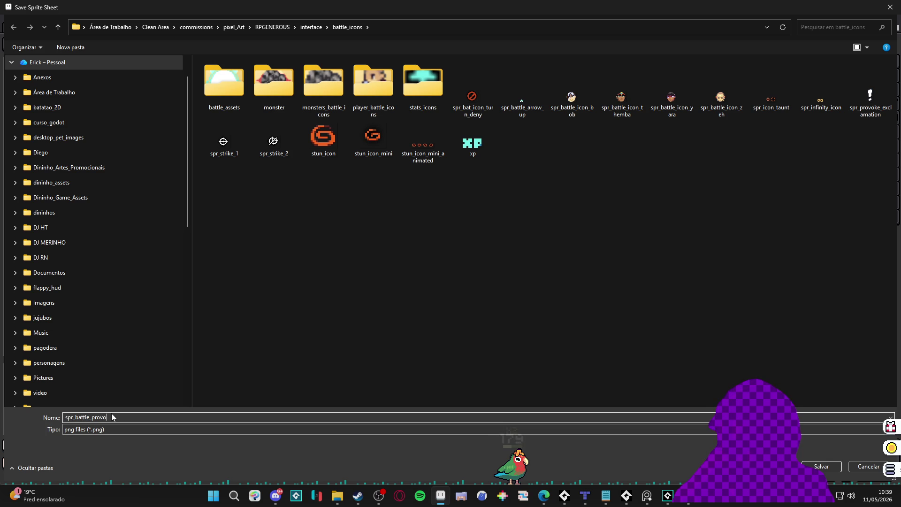
text(ke_exclamati)
text(on)
key(Return)
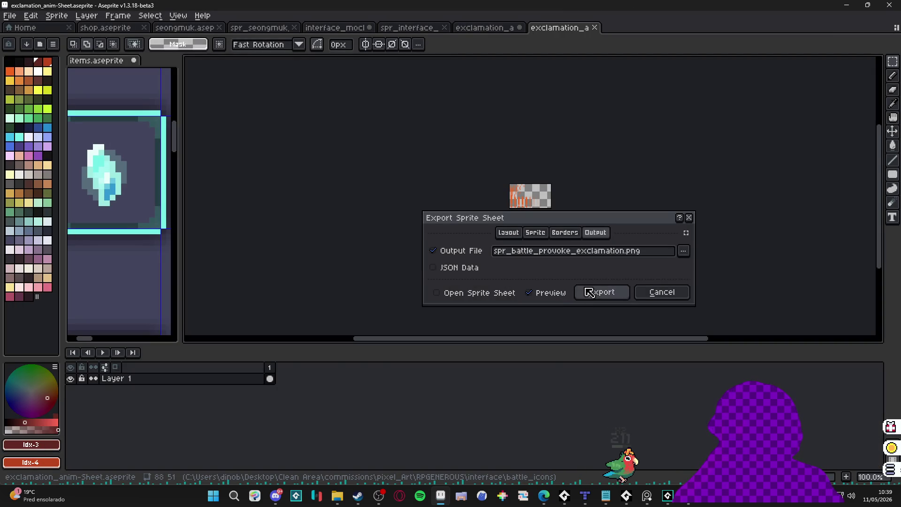
click(610, 293)
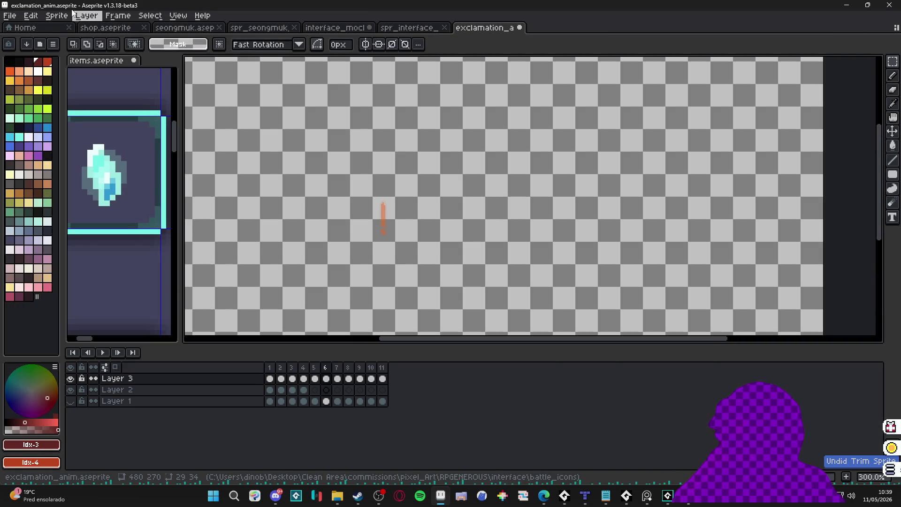
Start Save As and set the file type filter back to All formats.
click(9, 16)
click(71, 77)
click(118, 431)
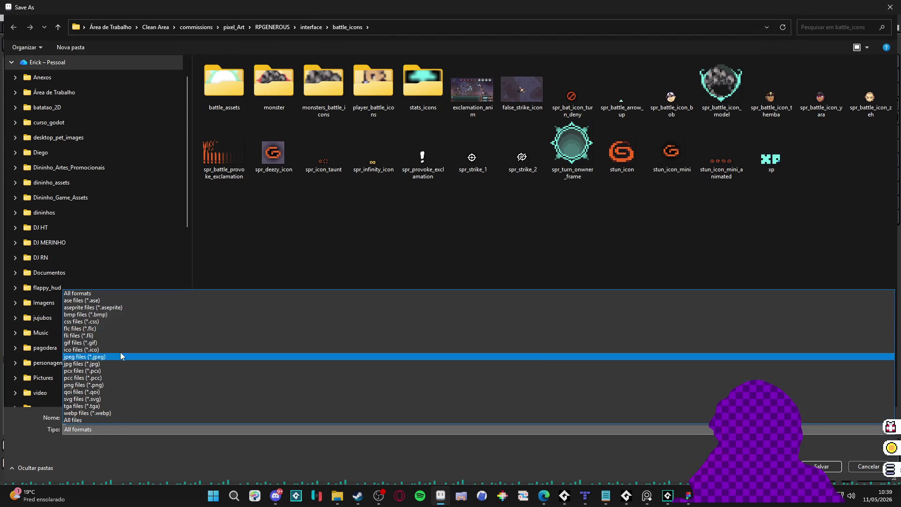
click(131, 307)
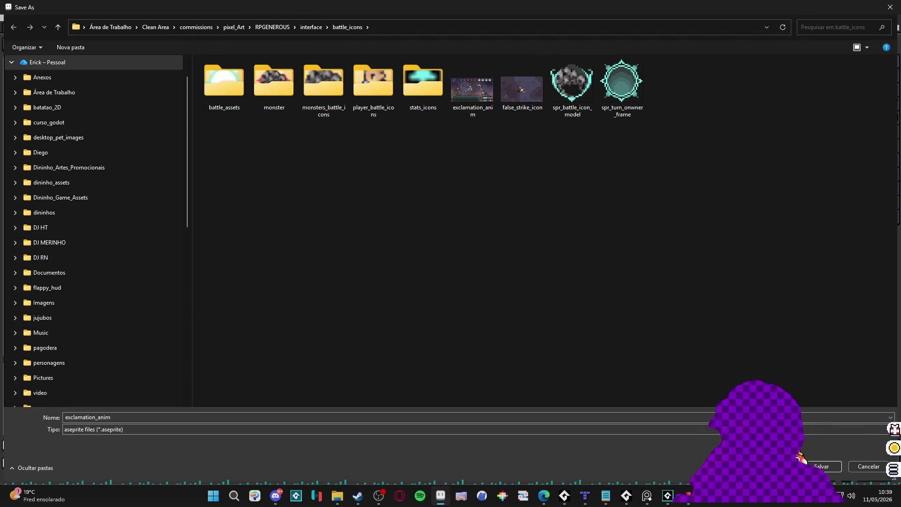
click(153, 430)
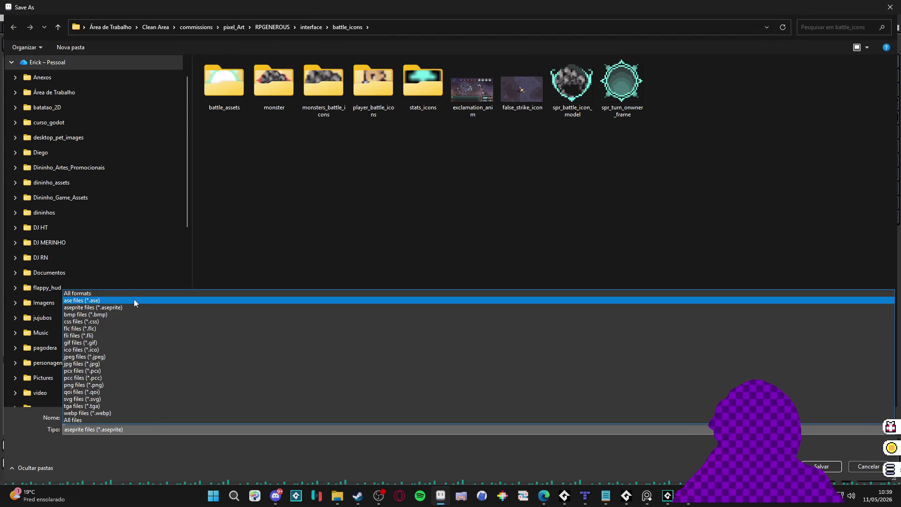
click(136, 300)
click(120, 430)
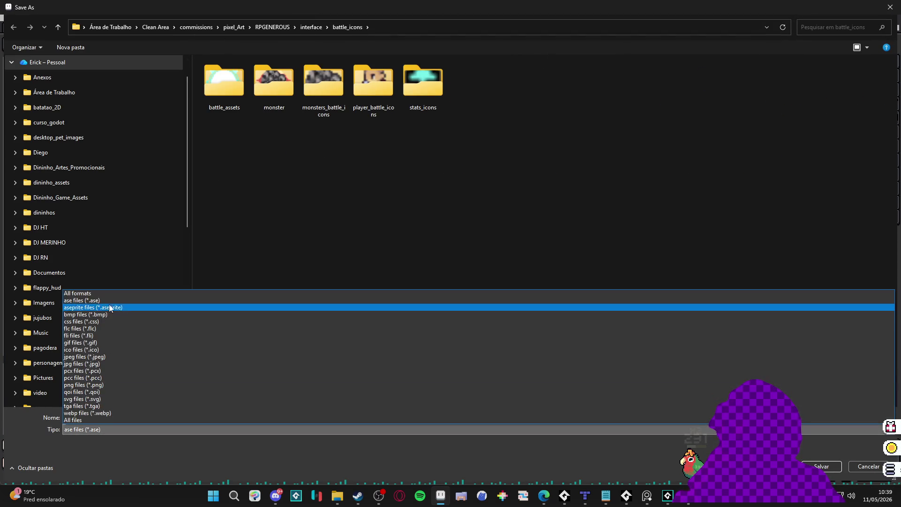
click(118, 292)
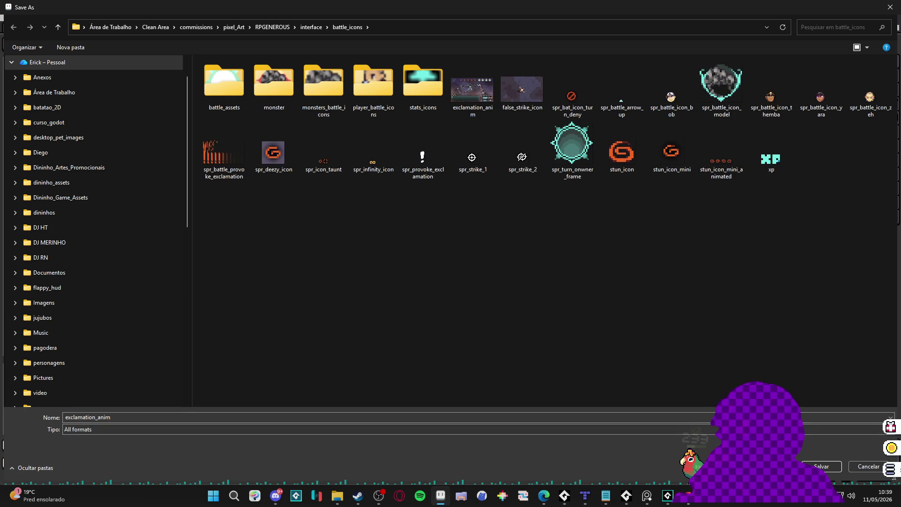
Overwrite exclamation_anim.aseprite in battle_icons and make the battle background layer visible again.
double_click(476, 116)
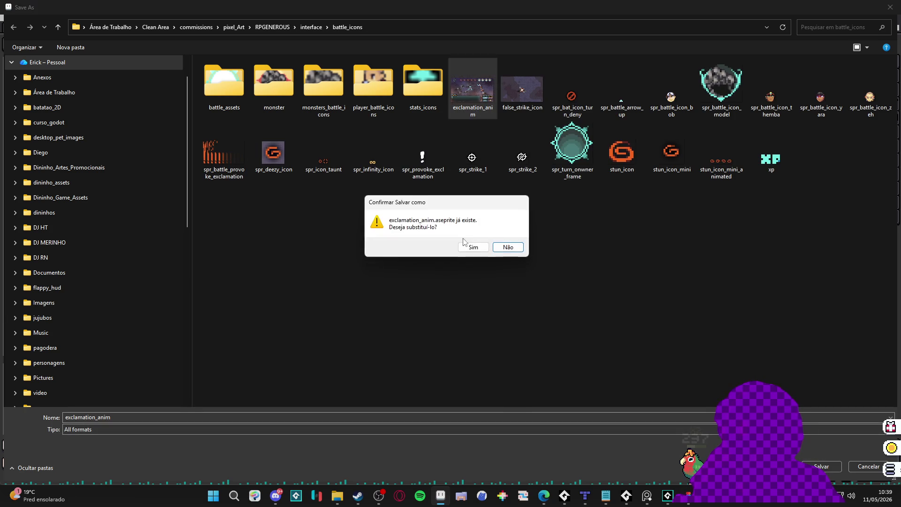
click(466, 245)
scroll(376, 275, down, 1)
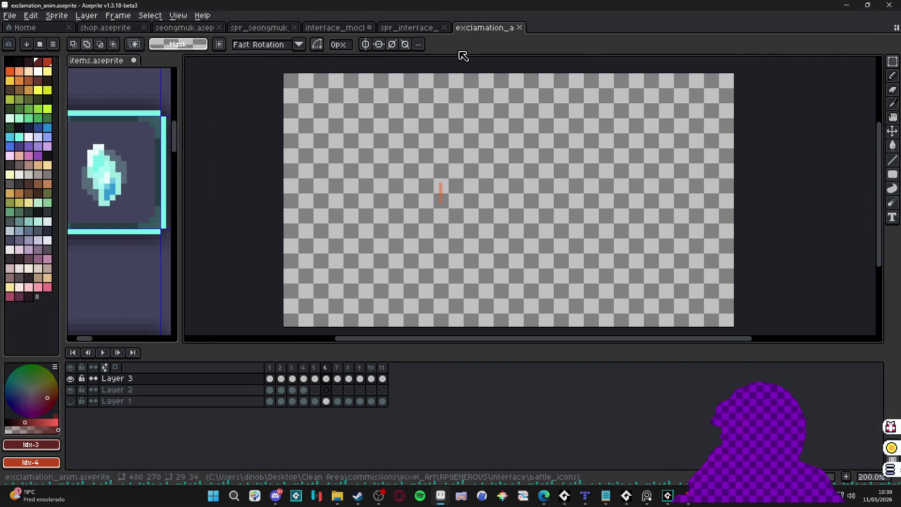
click(70, 389)
Hide the exclamation layer and delete Layers 3 and 2, keeping only battle-background Layer 1.
click(71, 401)
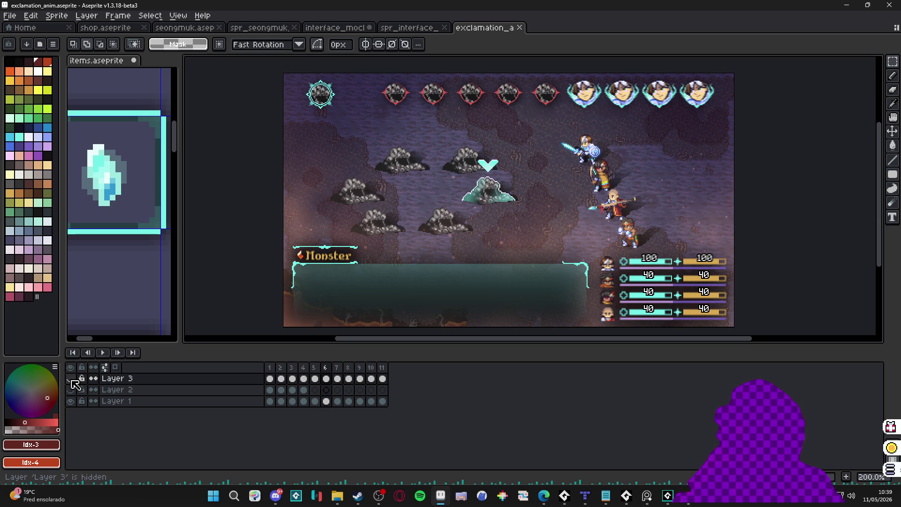
click(157, 379)
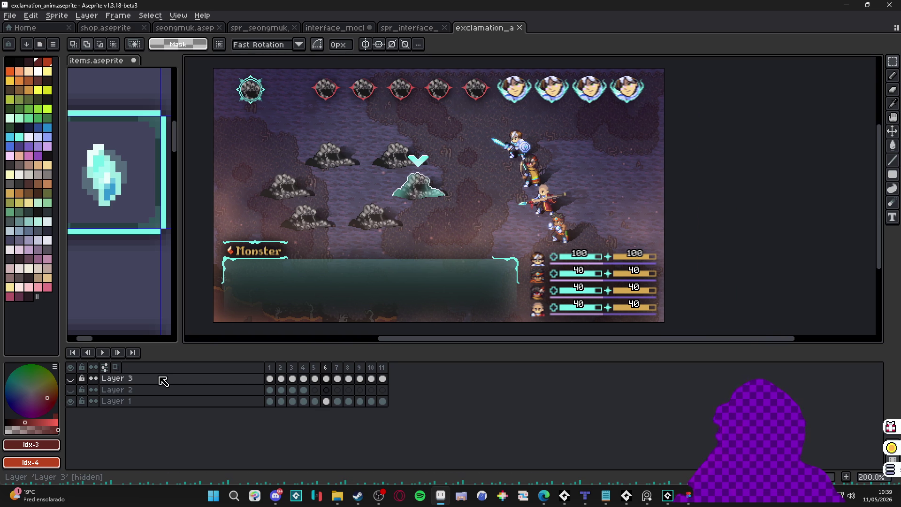
key(Delete)
key(Delete)
click(10, 16)
click(44, 74)
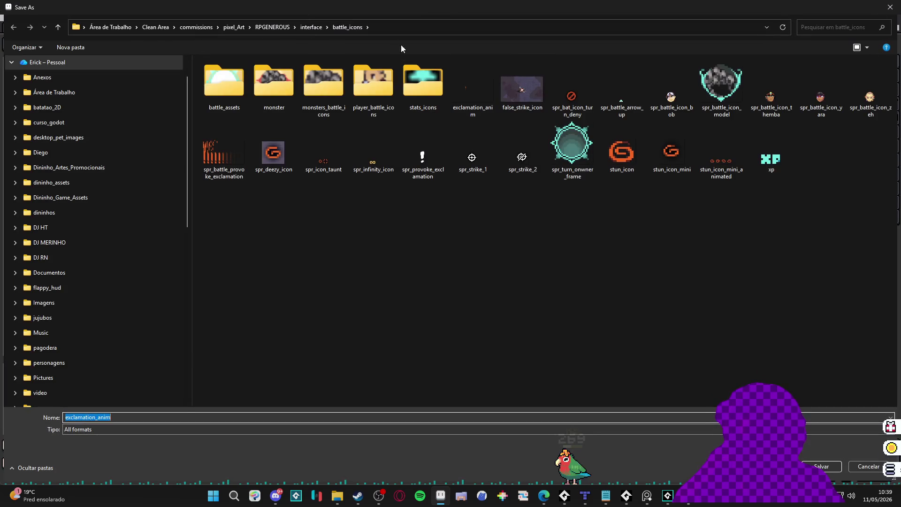
Navigate from battle_icons up to the RPGENEROUS folder and into vfx.
click(322, 27)
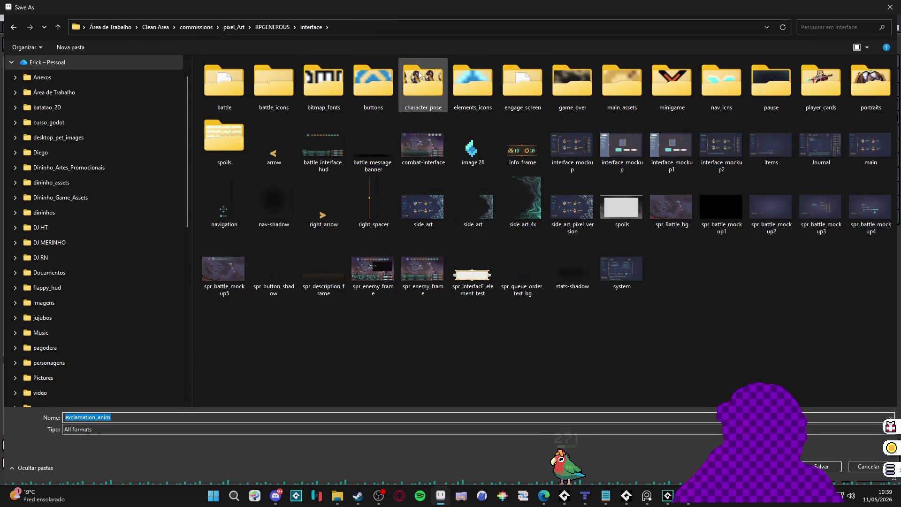
click(508, 75)
click(272, 27)
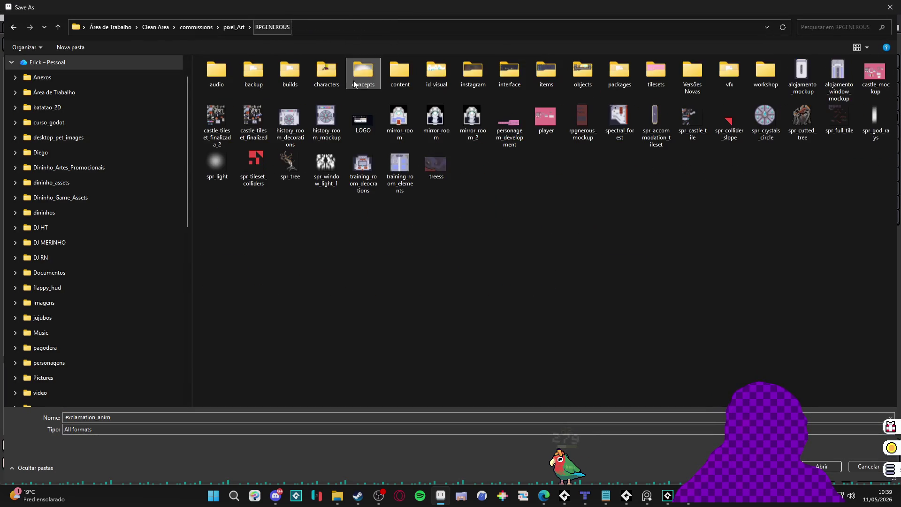
double_click(723, 70)
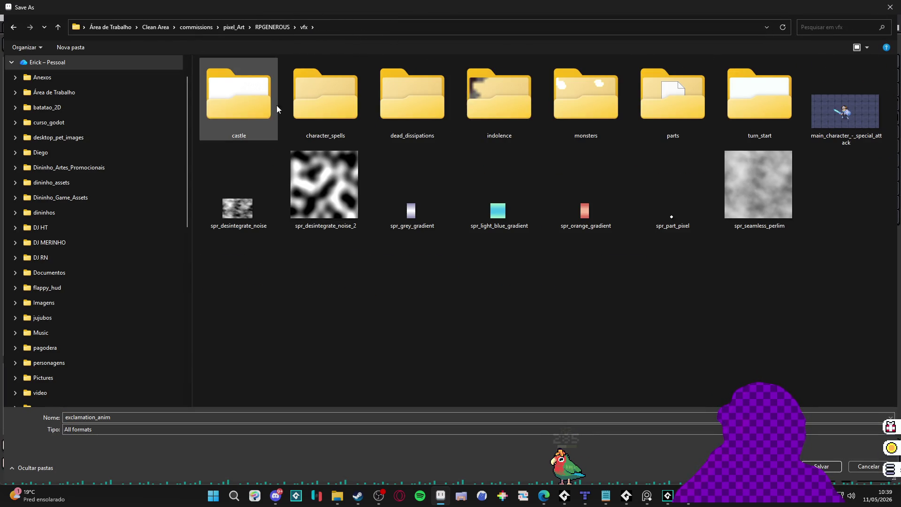
Create a new folder named item_cast inside vfx and open it.
right_click(439, 359)
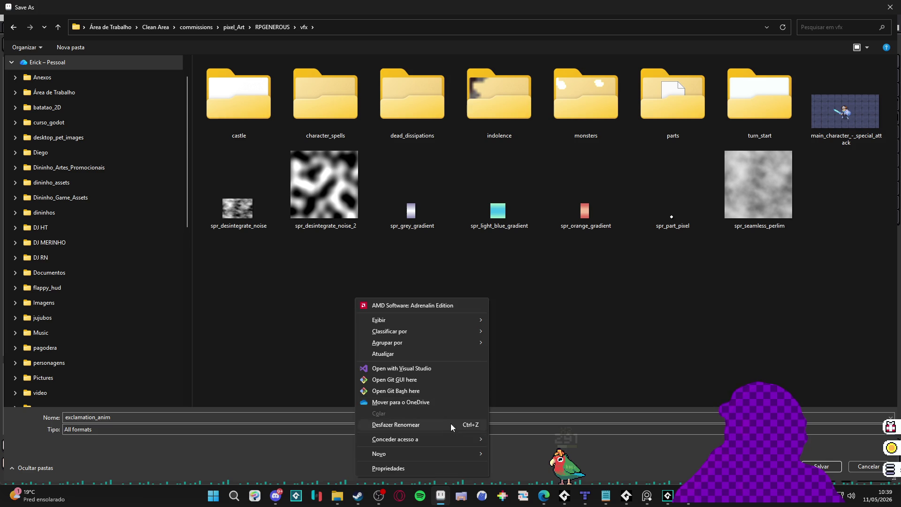
mouse_move(455, 452)
click(535, 370)
text(item_cast)
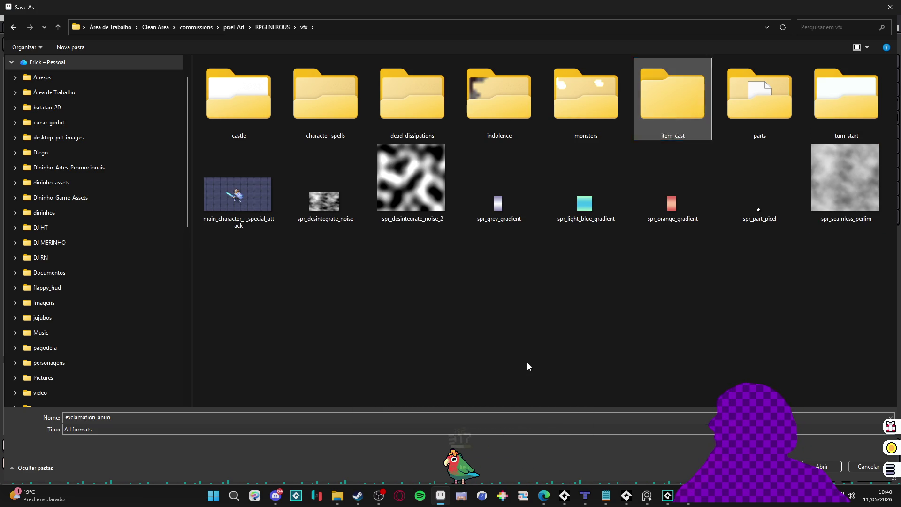
key(Return)
key(Return)
Save the document there as item_cast_faint_crystal.aseprite.
double_click(151, 417)
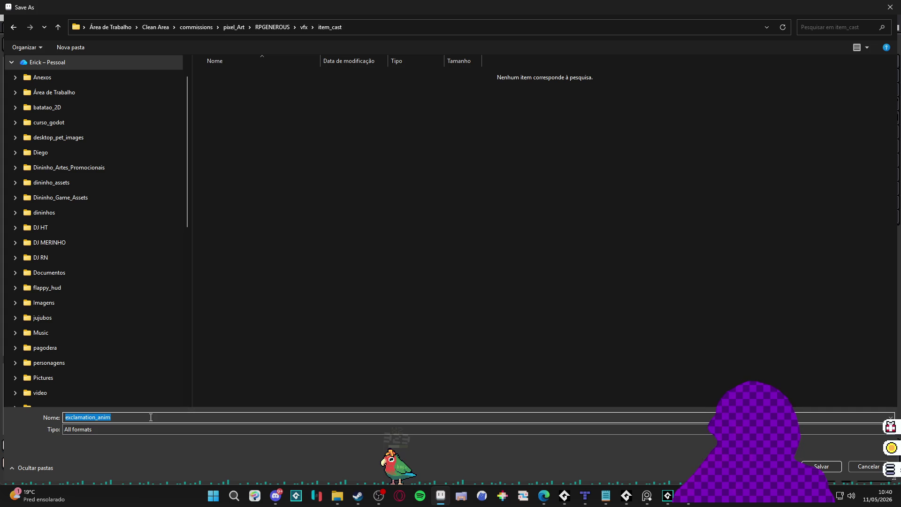
text(item_cast_faint_crystal)
key(Return)
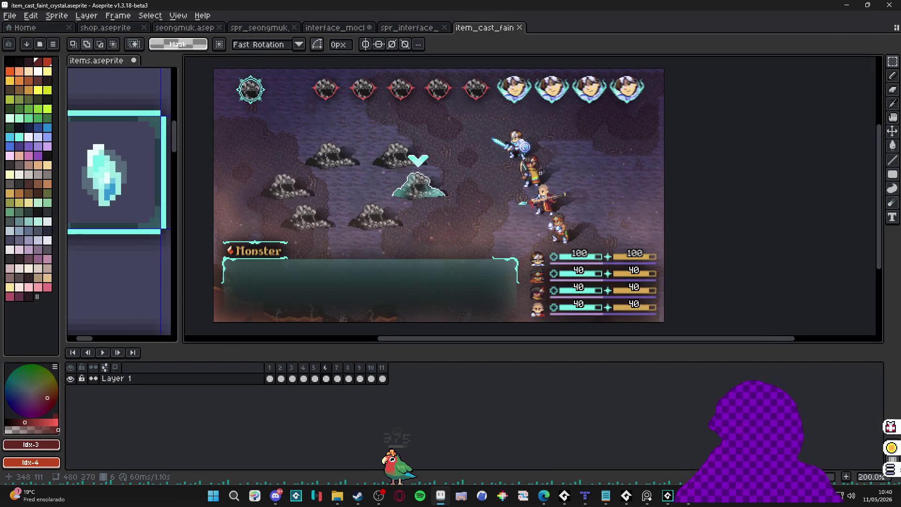
scroll(547, 189, up, 1)
drag(569, 202, 525, 186)
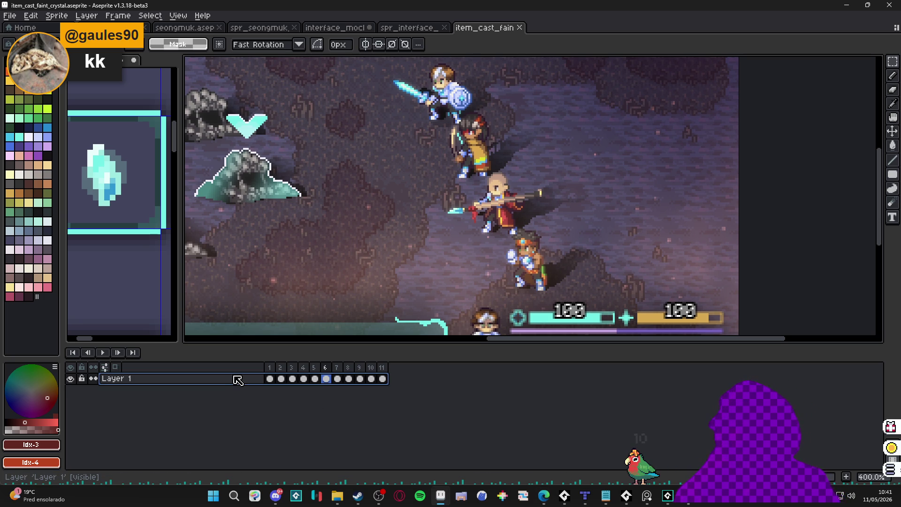
Paste the crystal onto a new layer and place it beside the second hero in frame 1.
key(shift+n)
click(271, 378)
key(ctrl+v)
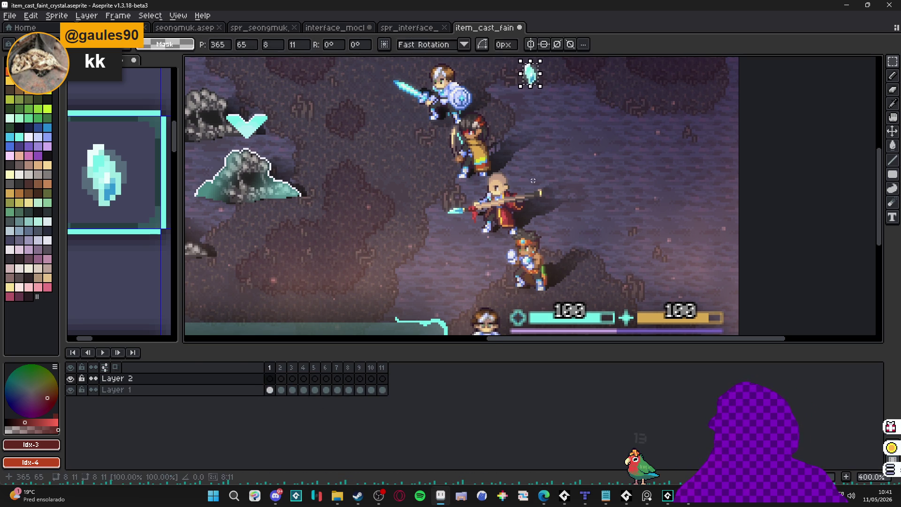
drag(528, 75, 498, 157)
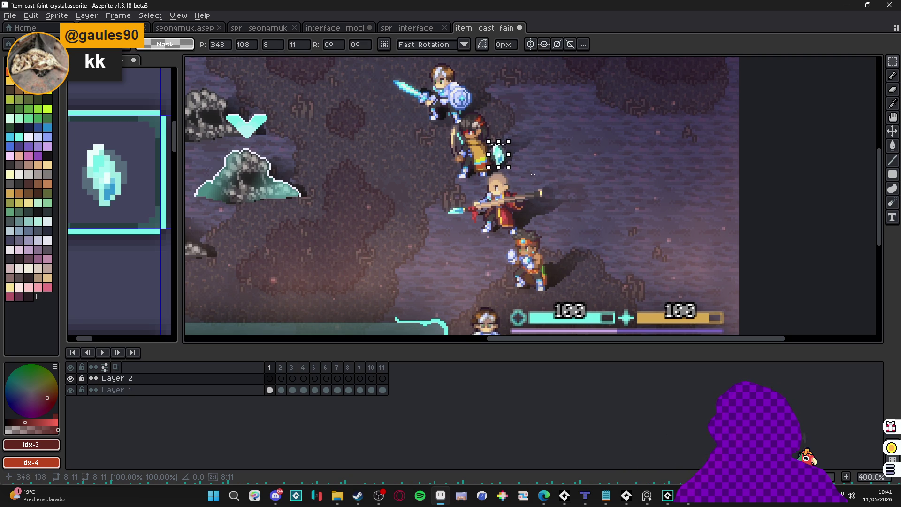
key(Return)
Undo the test pencil strokes on the crystal and nudge it down one pixel.
scroll(500, 155, up, 3)
scroll(501, 154, up, 3)
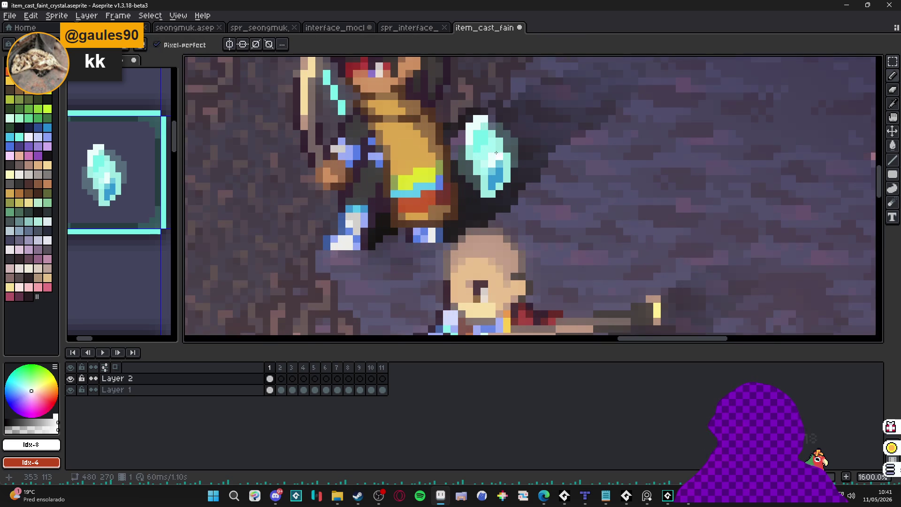
mouse_move(481, 146)
mouse_down()
mouse_move(486, 130)
mouse_move(481, 167)
mouse_move(491, 141)
mouse_move(491, 192)
mouse_up()
click(482, 128)
key(ctrl+z)
key(ctrl+z)
key(ctrl+z)
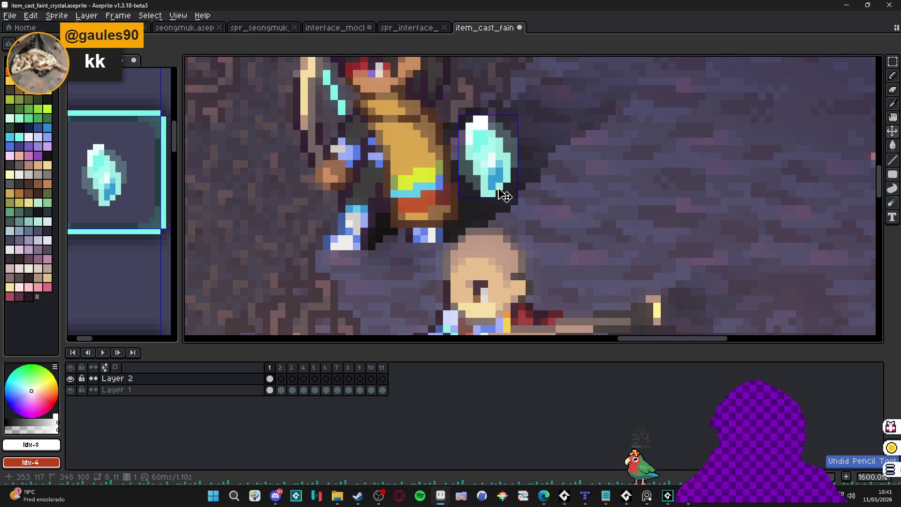
scroll(492, 202, down, 3)
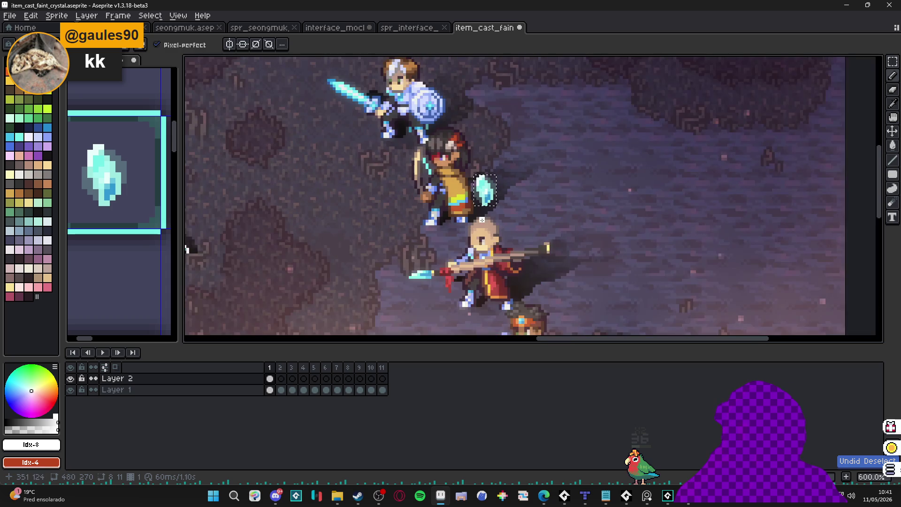
scroll(492, 202, up, 1)
click(270, 378)
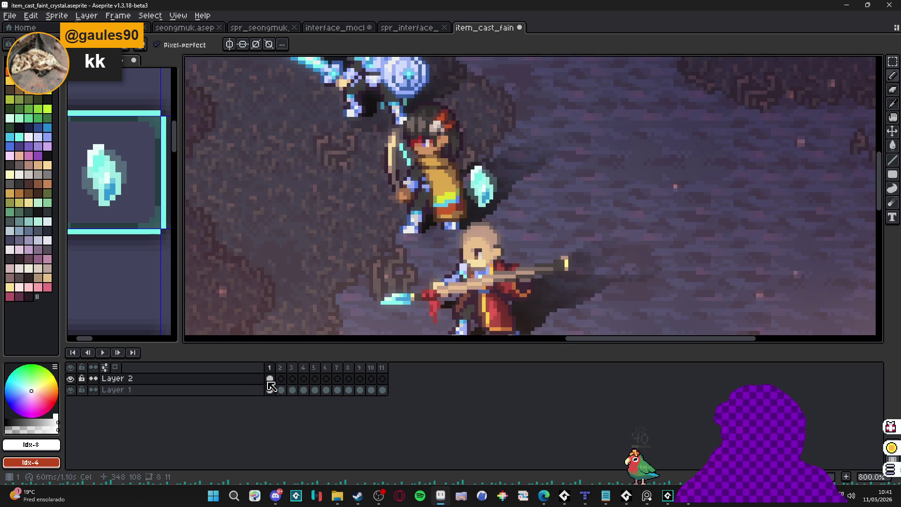
drag(480, 195, 485, 201)
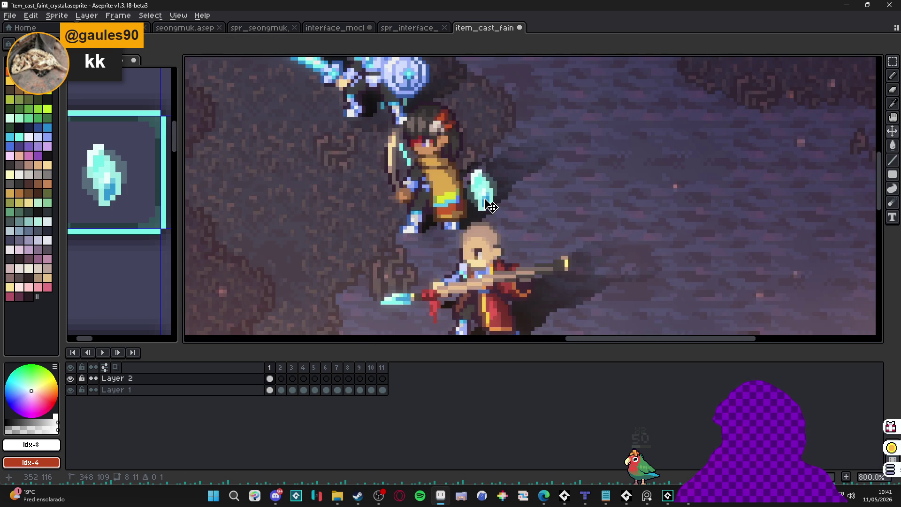
Make the frame 1 crystal nearly transparent and copy its cel into frame 2.
double_click(270, 378)
mouse_move(474, 369)
mouse_down()
mouse_move(464, 381)
mouse_move(465, 372)
mouse_up()
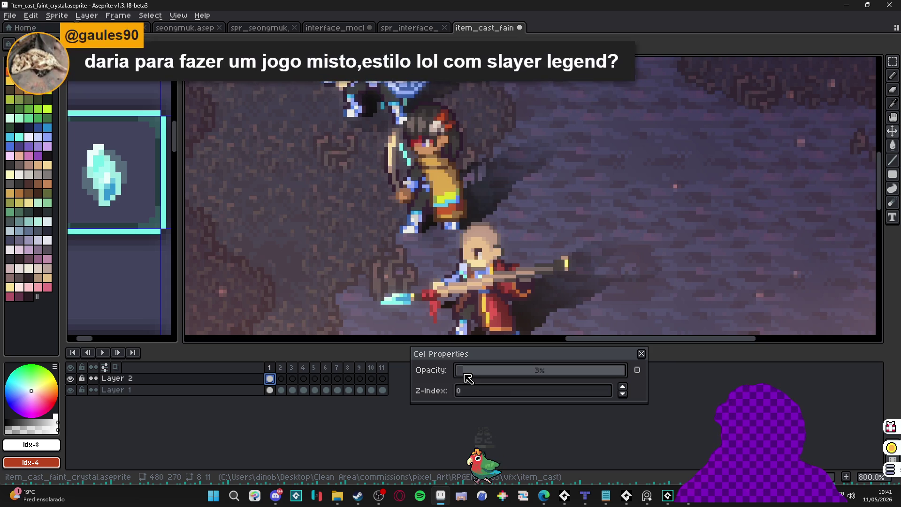
click(641, 353)
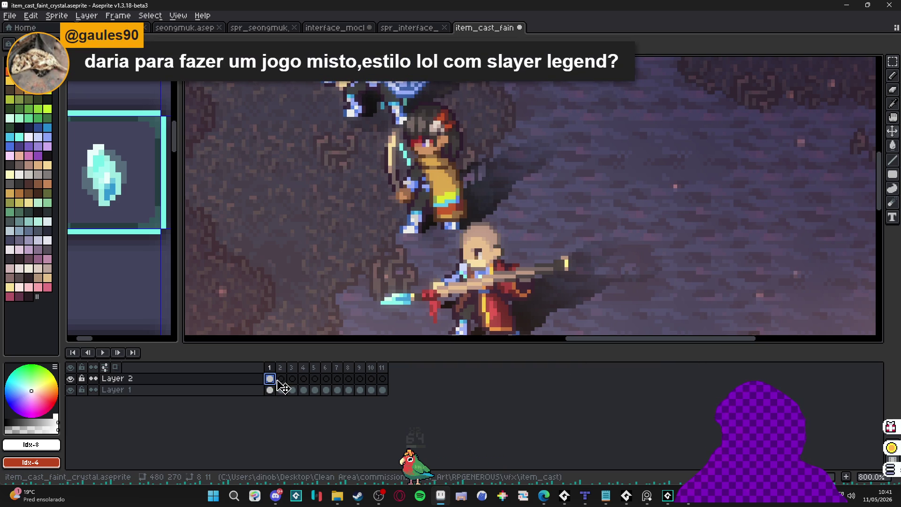
drag(280, 385, 282, 380)
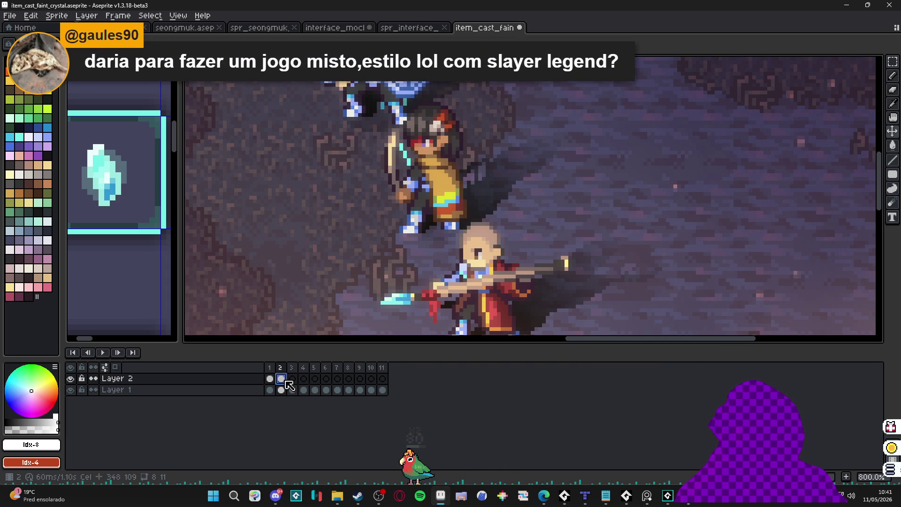
double_click(281, 378)
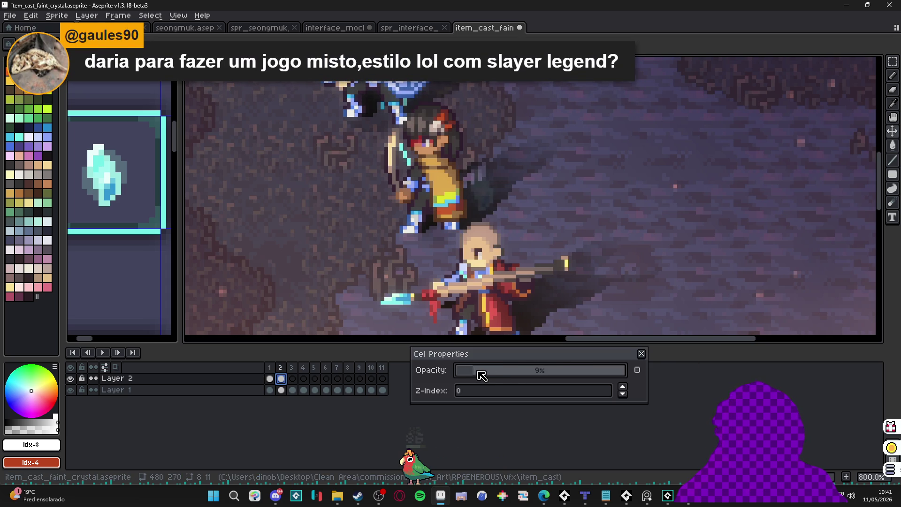
click(641, 354)
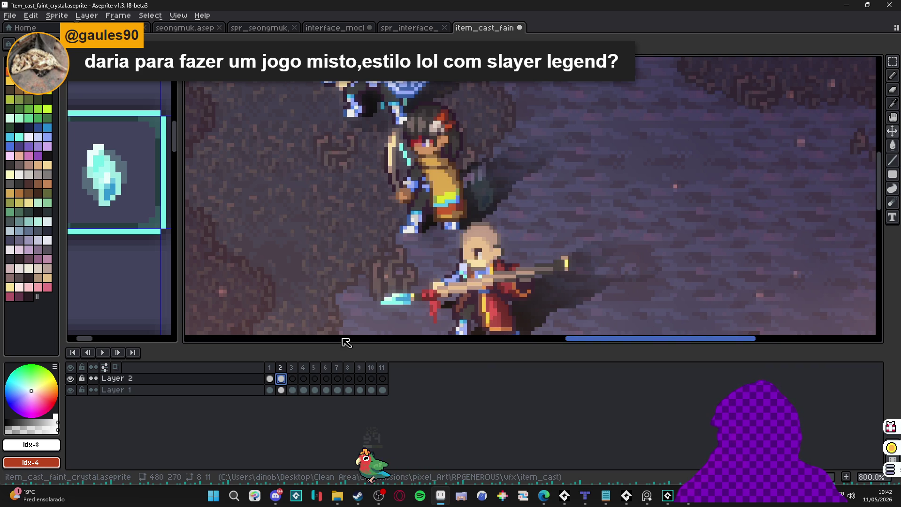
Raise the crystal's opacity on frame 3 and set frame 4 to full opacity.
click(291, 379)
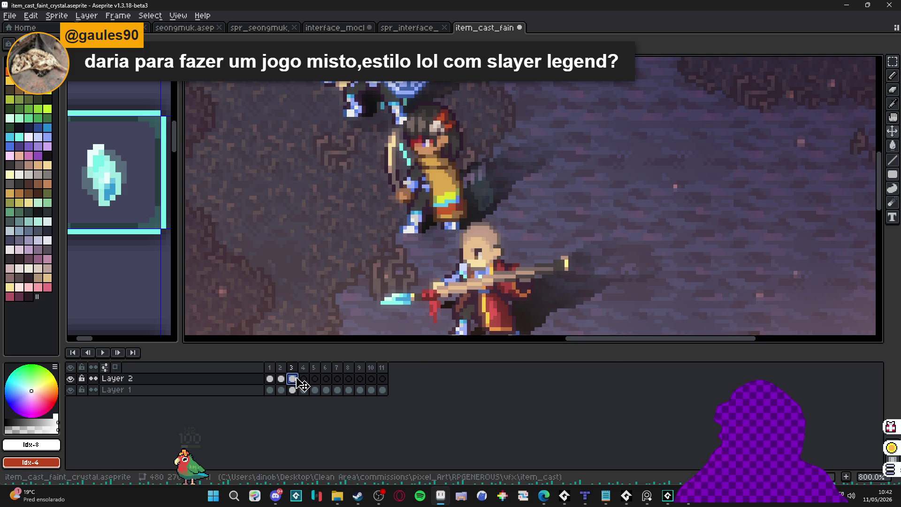
double_click(292, 379)
drag(543, 372, 545, 371)
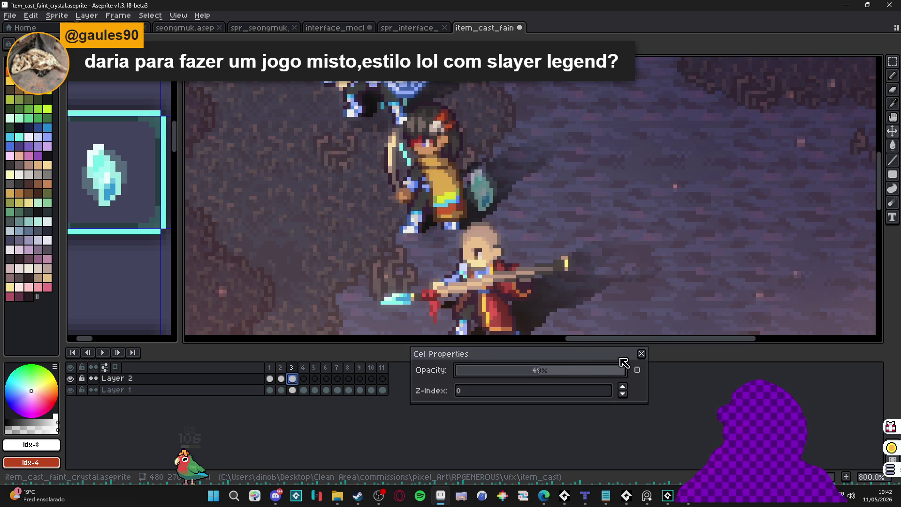
click(643, 353)
click(303, 378)
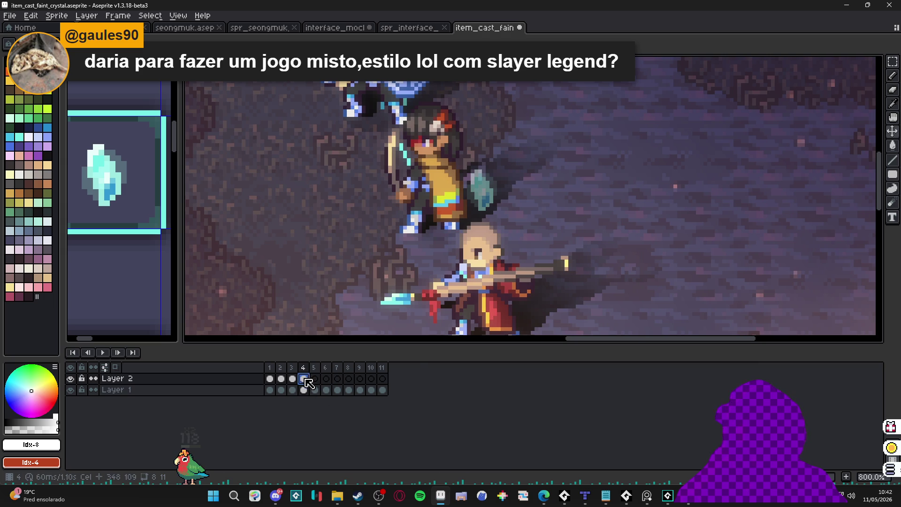
double_click(304, 379)
drag(629, 371, 651, 374)
click(643, 354)
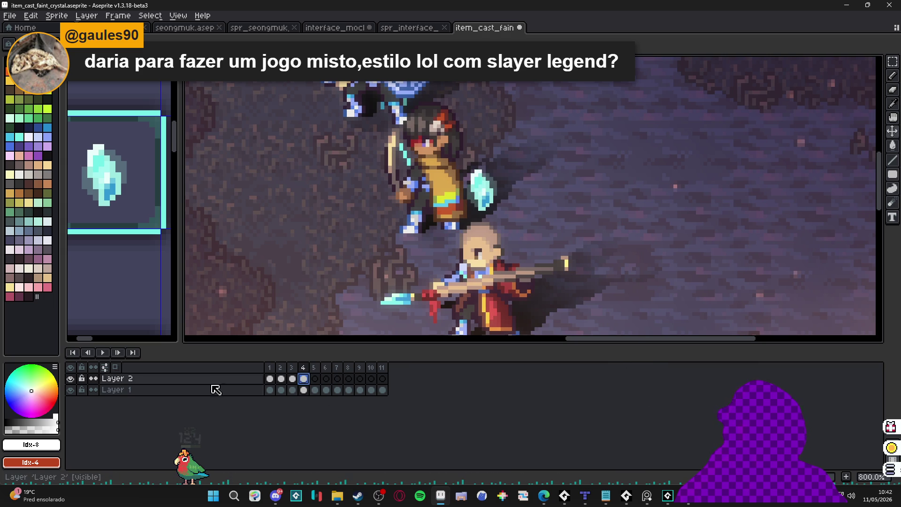
Preview the crystal fade-in playback, then return to frame 1.
click(270, 379)
key(Right)
key(Right)
key(Right)
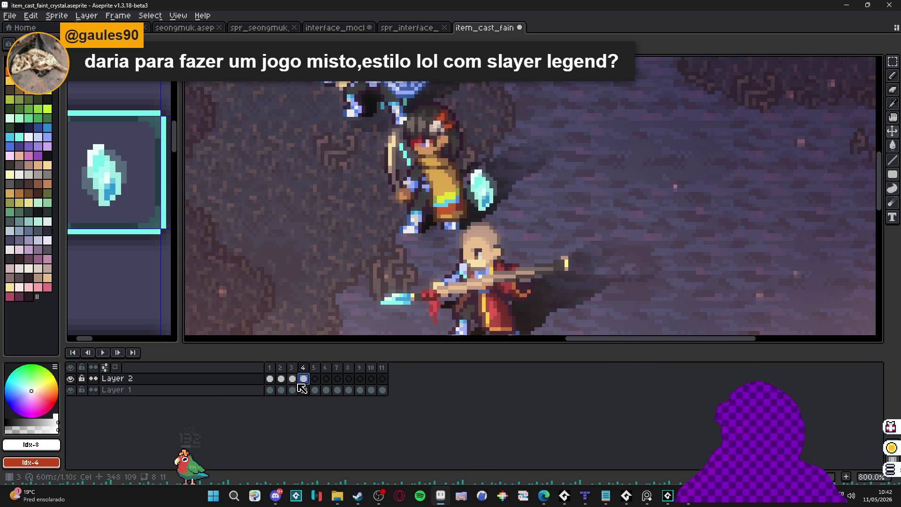
key(Return)
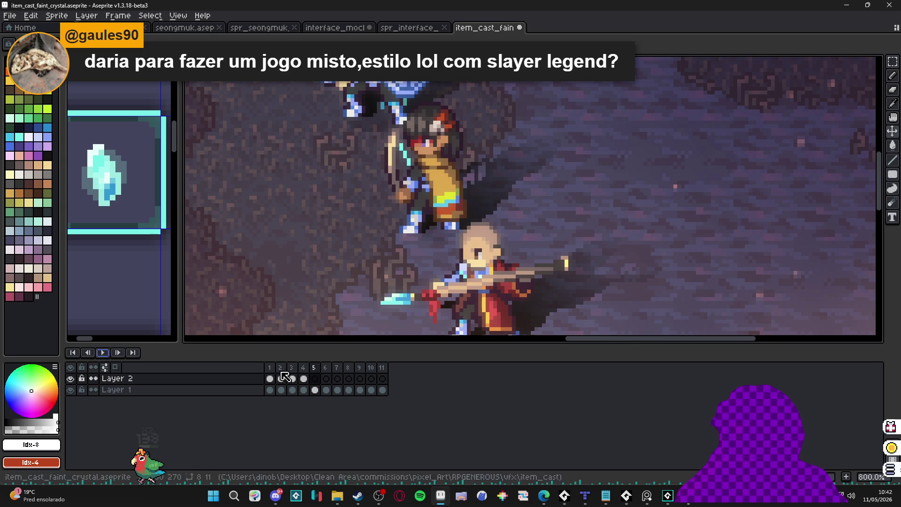
key(Return)
click(270, 379)
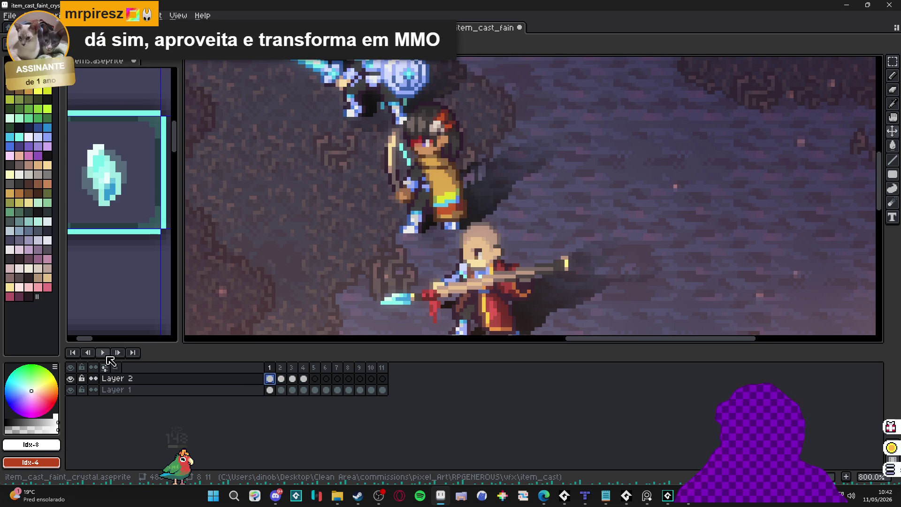
click(103, 352)
click(270, 378)
click(282, 380)
click(293, 379)
click(304, 380)
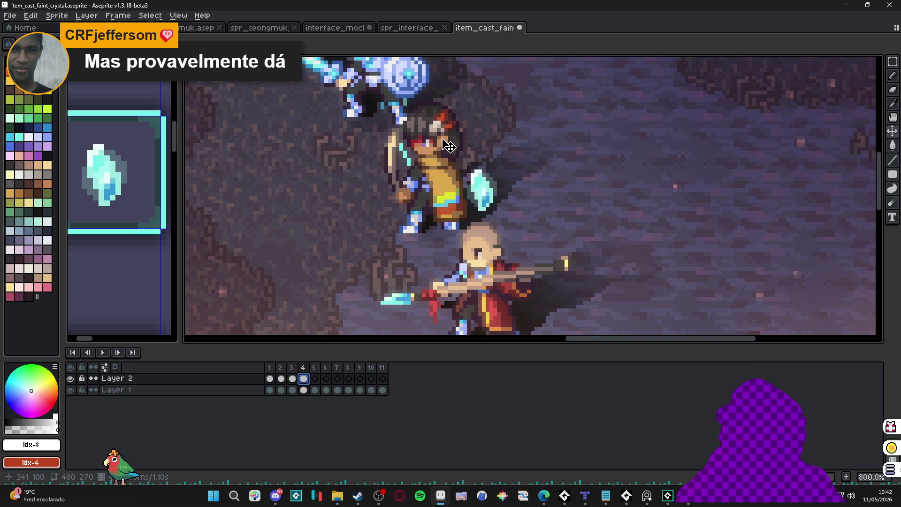
scroll(464, 183, down, 2)
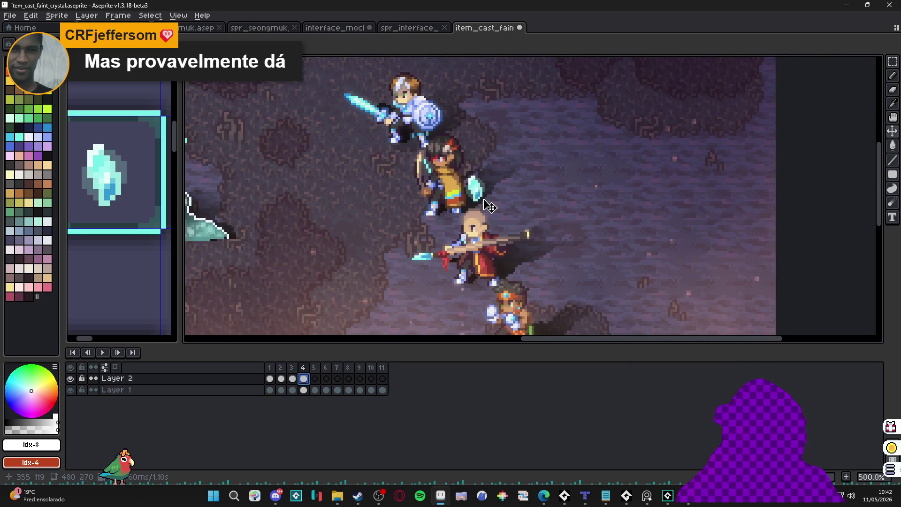
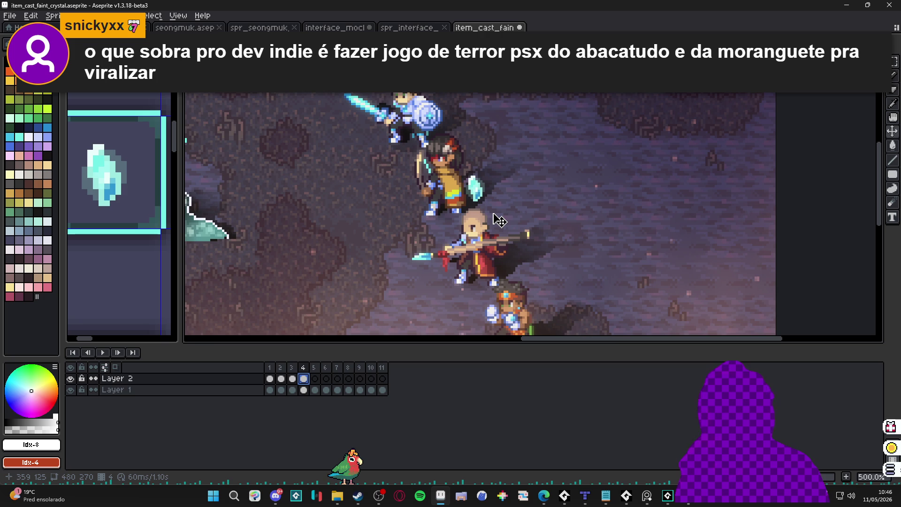
Set the duration of frame 4 on Layer 2 to 300 ms.
scroll(495, 216, down, 3)
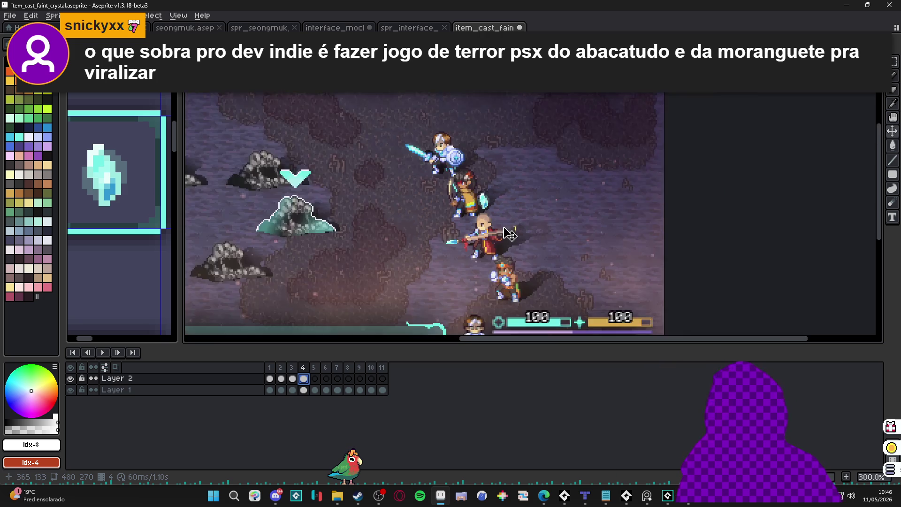
drag(402, 272, 433, 222)
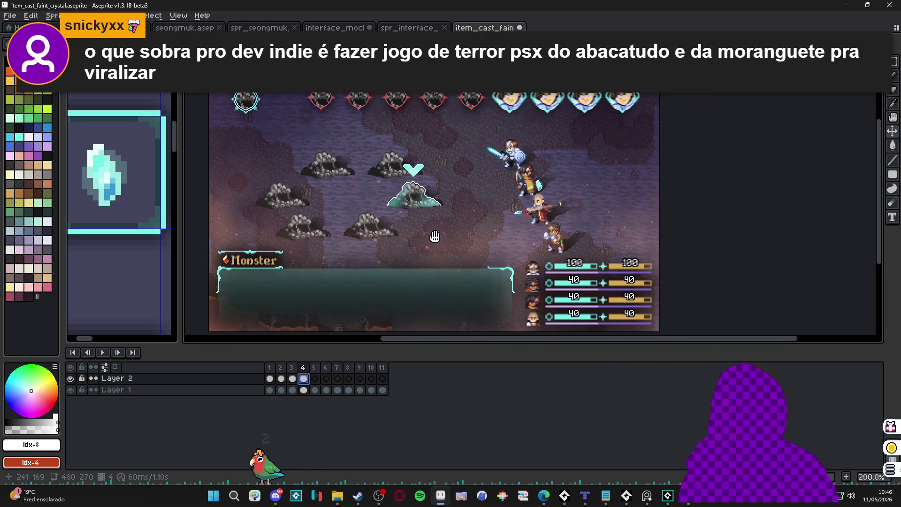
scroll(488, 225, up, 1)
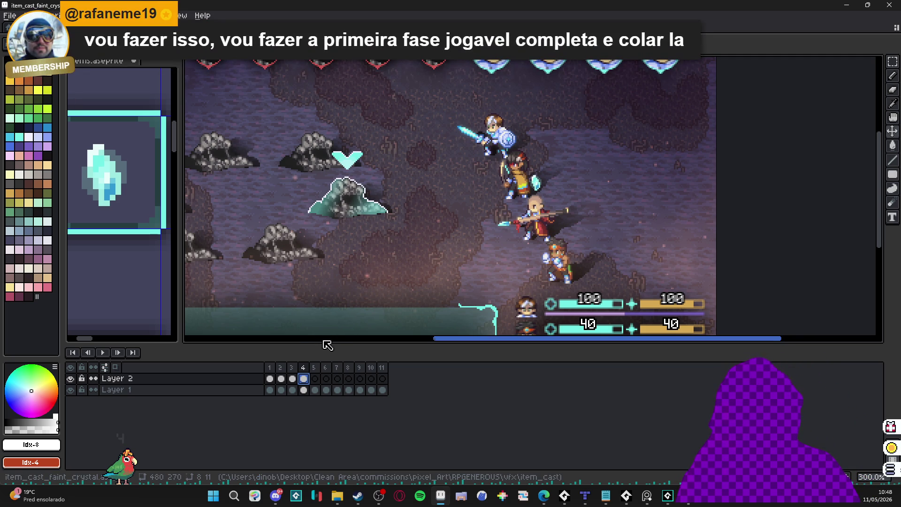
click(302, 379)
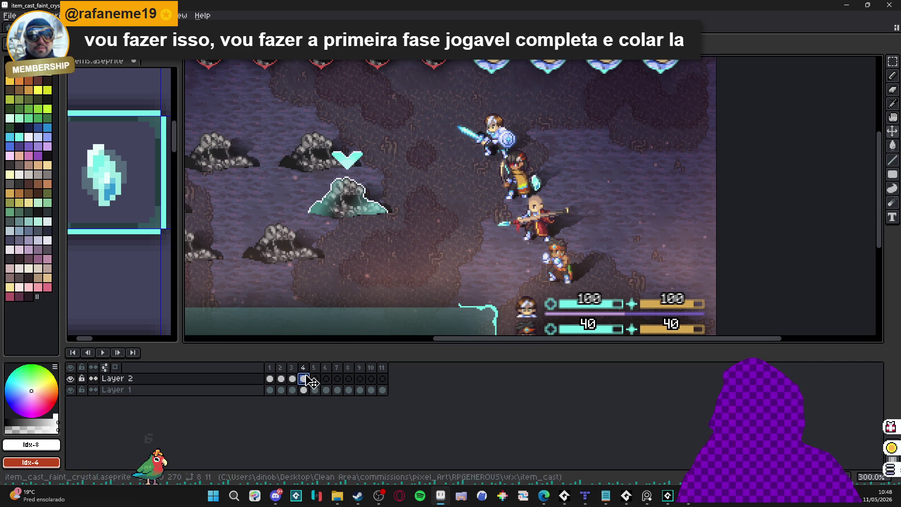
double_click(316, 378)
click(641, 353)
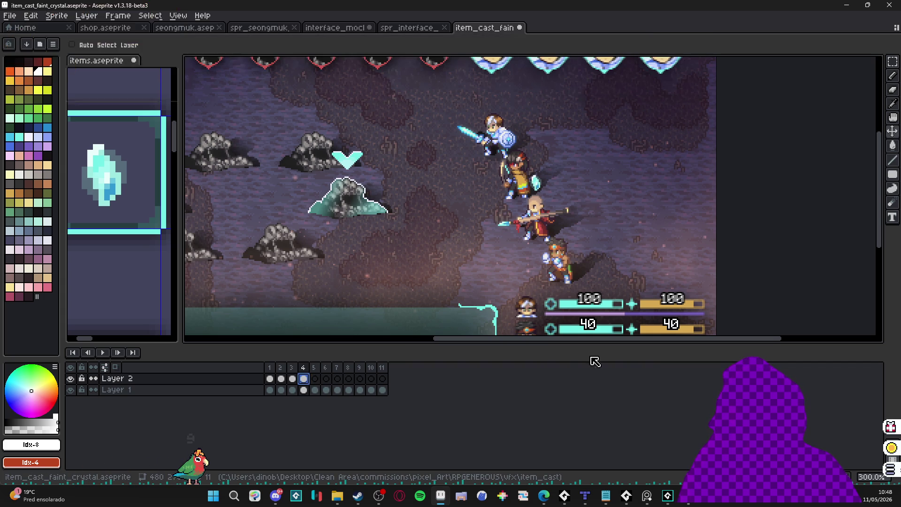
text(p100)
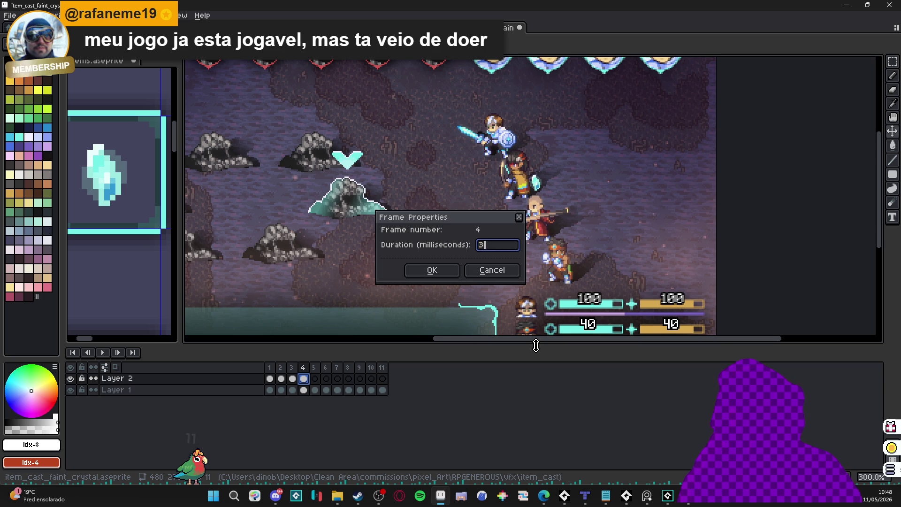
key(Return)
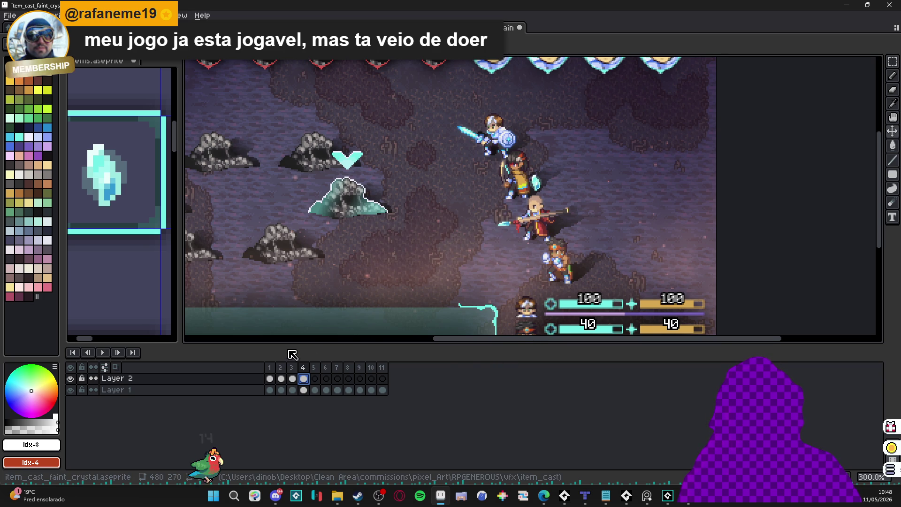
Shorten frame 5 on Layer 2 to 60 ms.
click(315, 380)
double_click(315, 378)
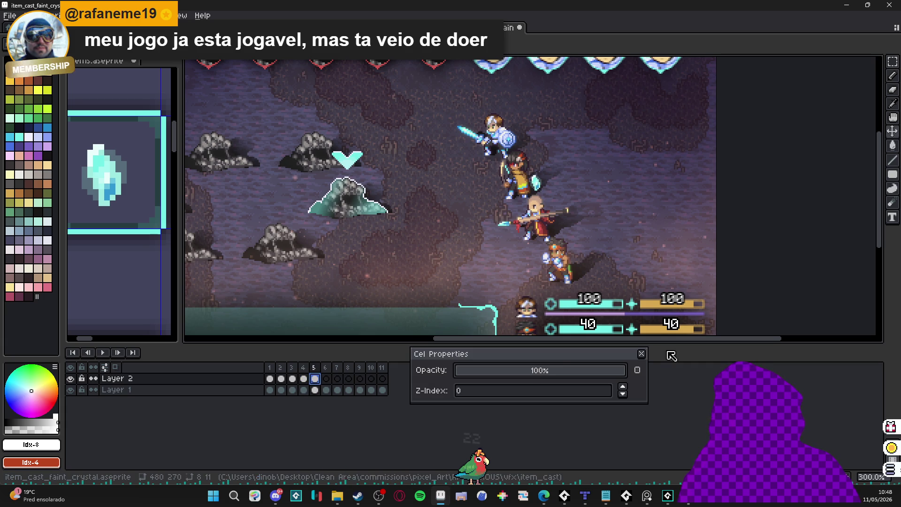
click(642, 353)
text(p)
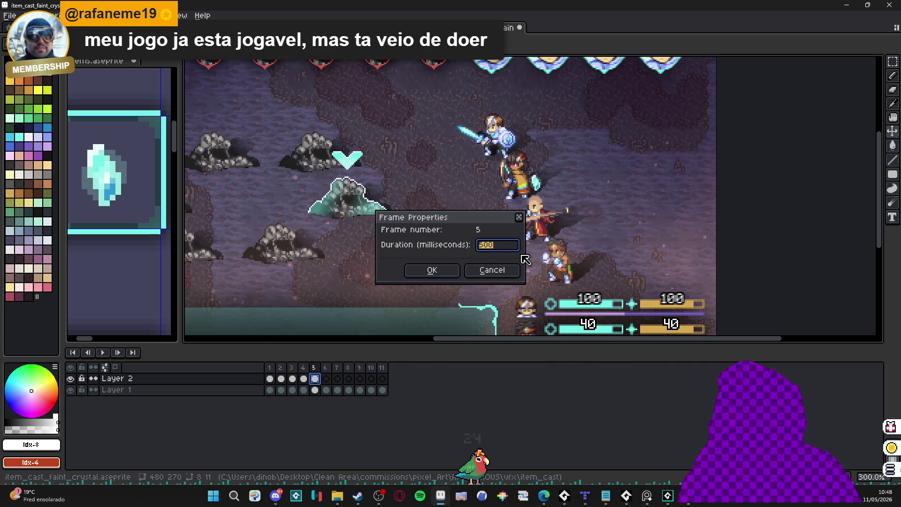
text(100)
text(60)
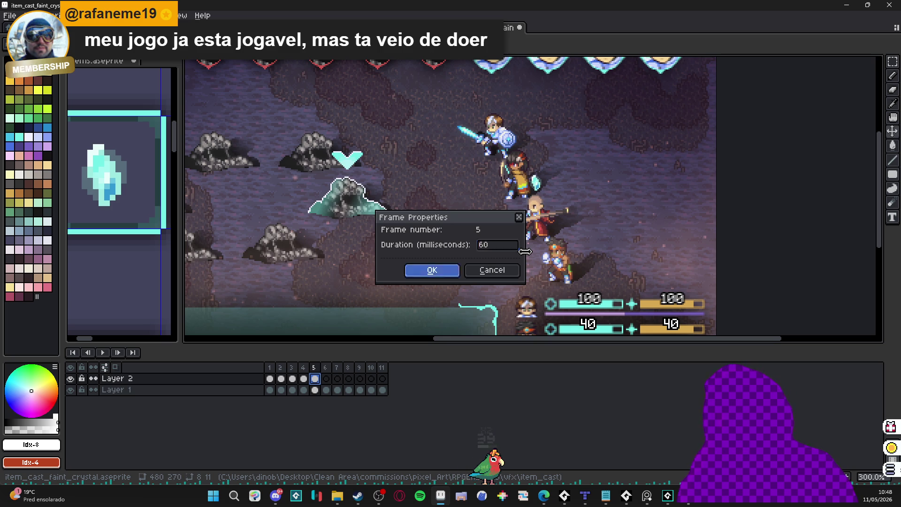
key(Return)
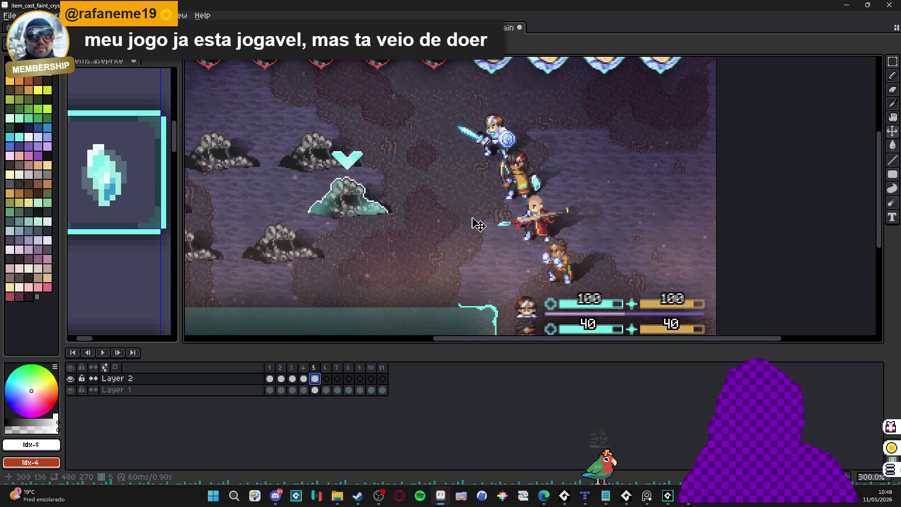
Undo a stray pale cyan blob painted over the crystal and reset the colour to white.
click(315, 390)
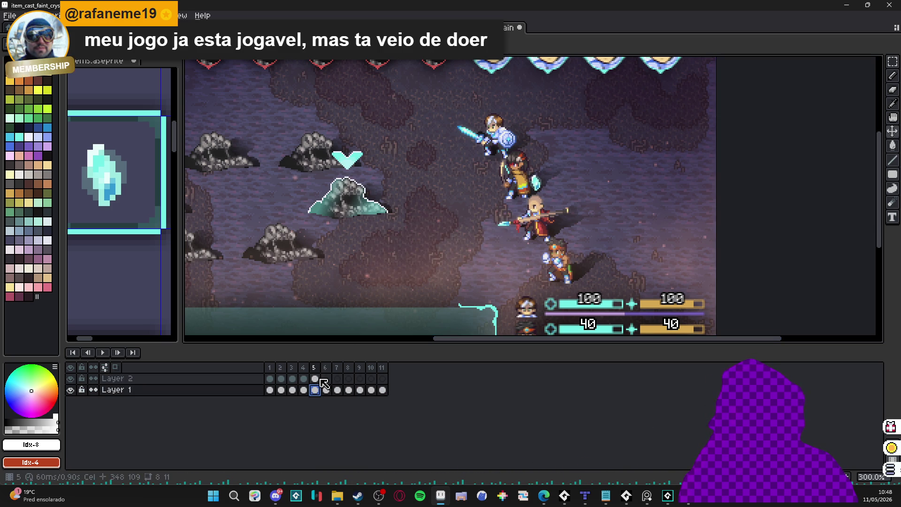
click(320, 379)
scroll(518, 182, up, 5)
alt+click(579, 165)
mouse_move(582, 162)
mouse_down()
mouse_move(596, 203)
mouse_move(357, 250)
mouse_up()
key(ctrl+z)
click(43, 76)
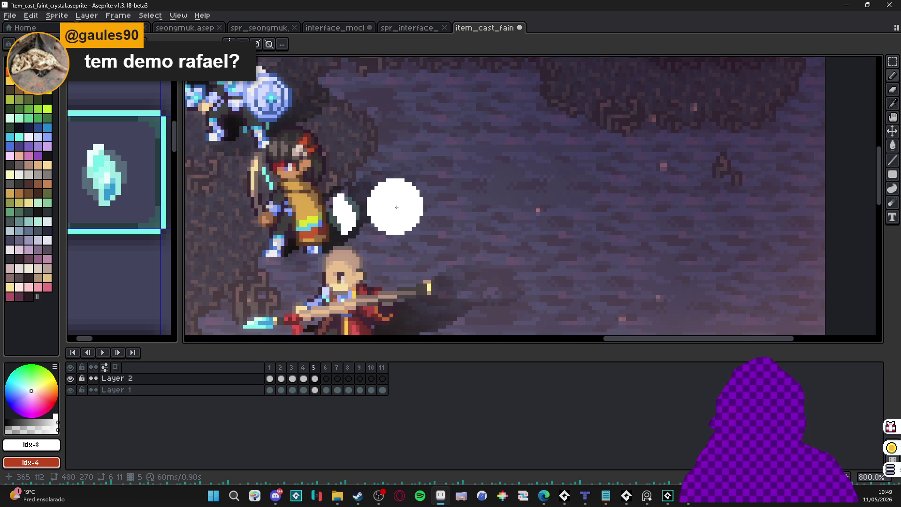
Erase stray pixels along the edges of the white shape on frame 5.
key(m)
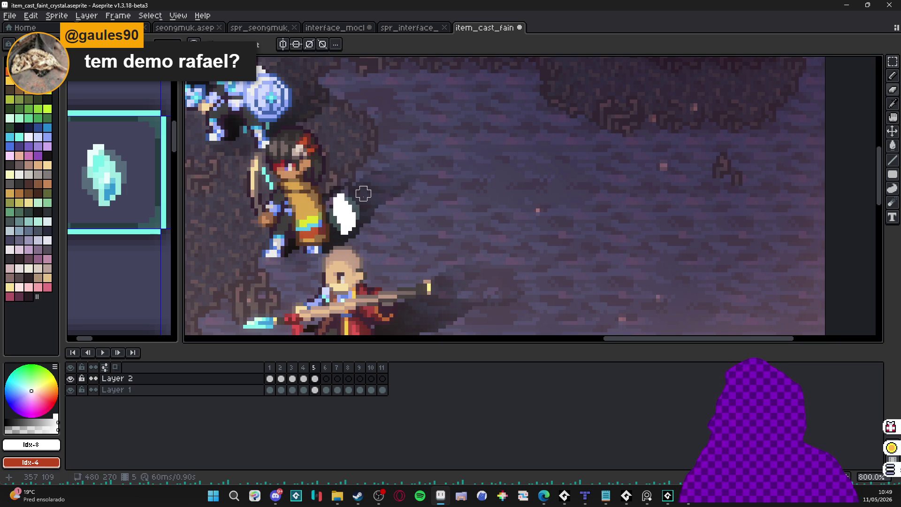
scroll(363, 193, up, 3)
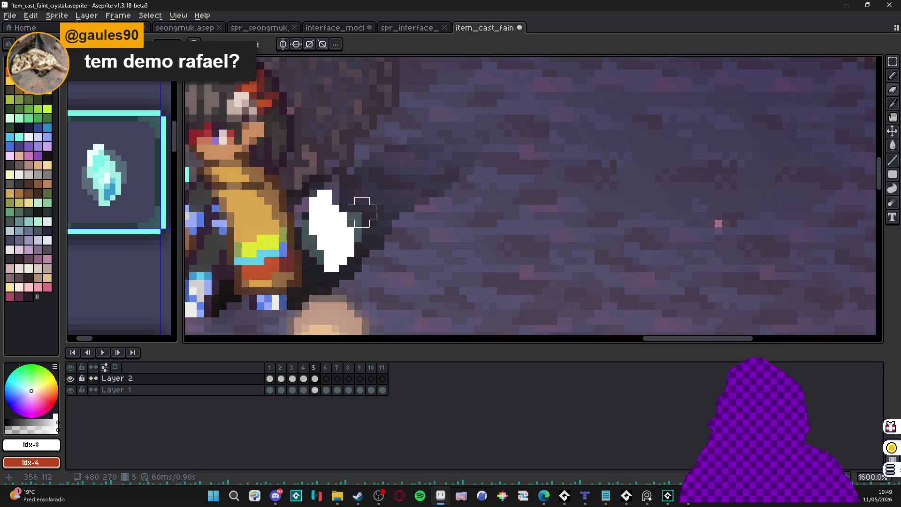
drag(362, 224, 371, 238)
drag(294, 228, 302, 250)
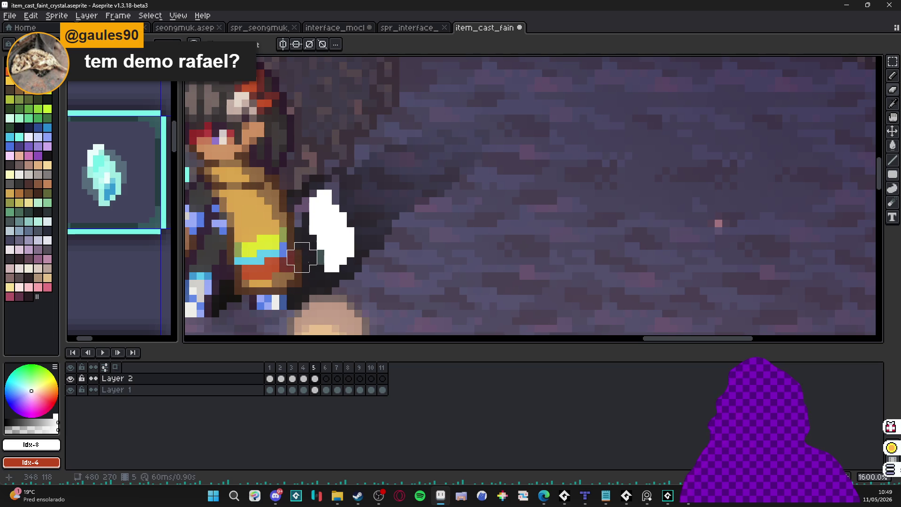
scroll(361, 271, down, 4)
Draw long white horizontal rays to form the sparkle and open the animation preview.
click(314, 378)
key(b)
scroll(347, 258, up, 3)
alt+click(347, 260)
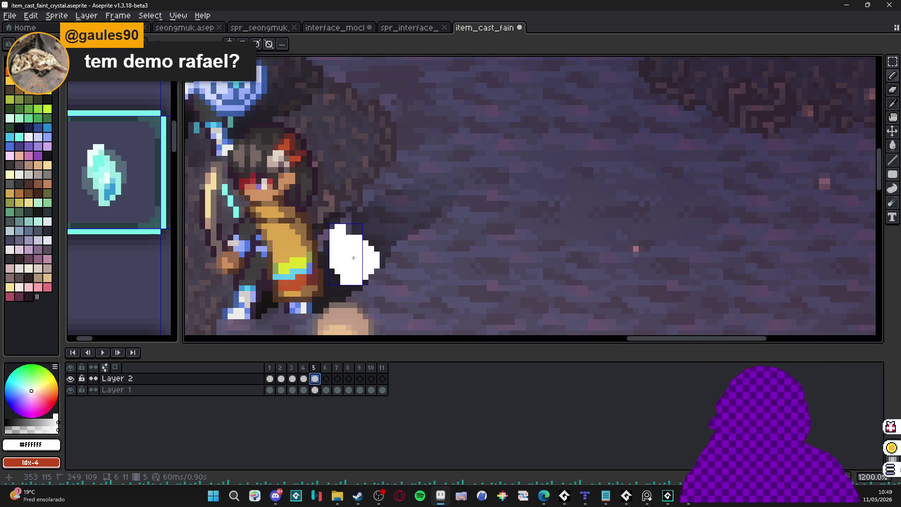
drag(367, 254, 405, 254)
drag(314, 253, 295, 254)
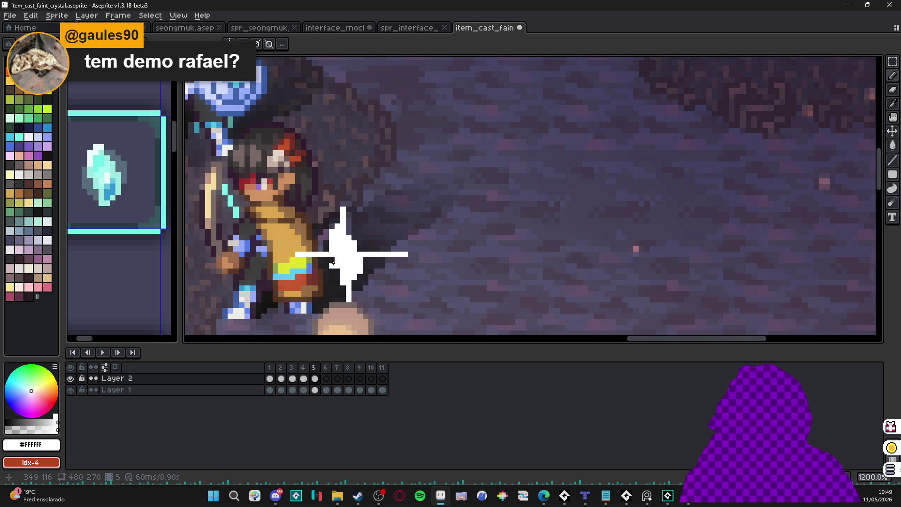
key(F7)
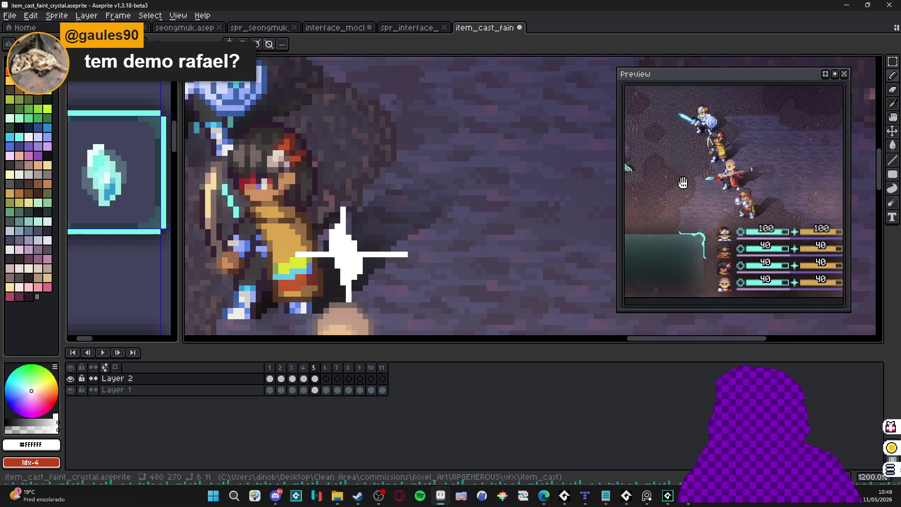
Add white pixels to the sparkle's lower-right edge after undoing a stray pixel.
scroll(422, 209, down, 1)
scroll(376, 230, up, 2)
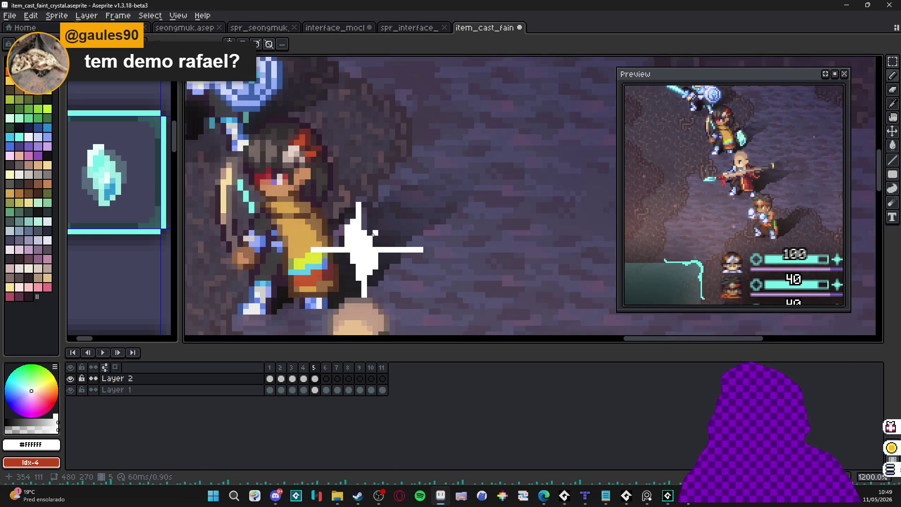
key(ctrl+shift+d)
key(b)
click(376, 240)
key(ctrl+d)
key(ctrl+z)
key(ctrl+z)
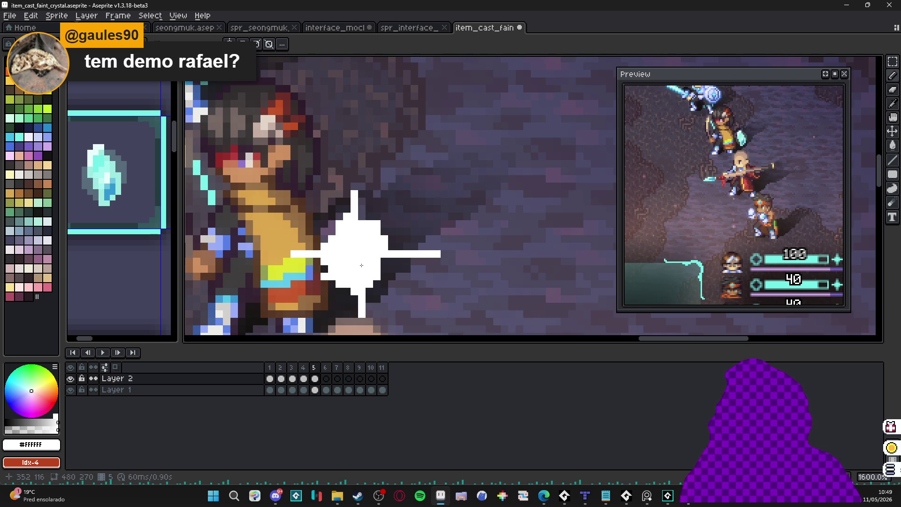
click(380, 281)
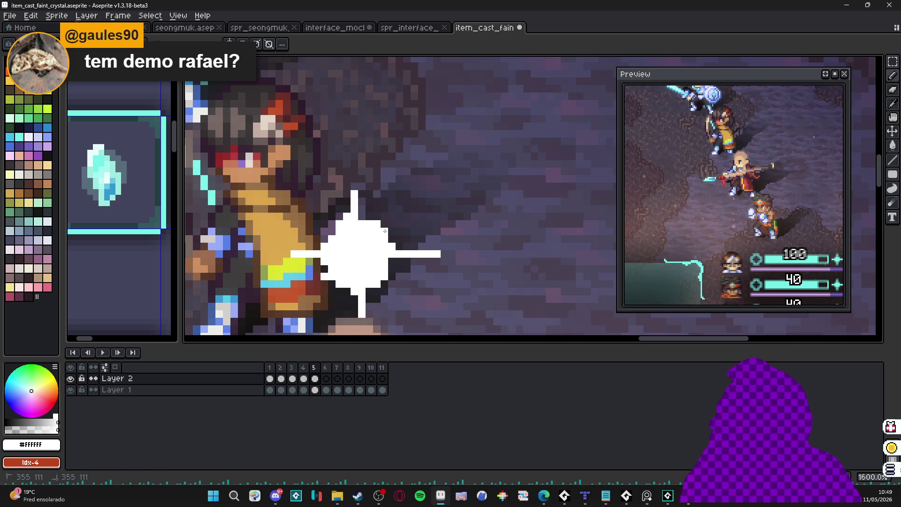
key(e)
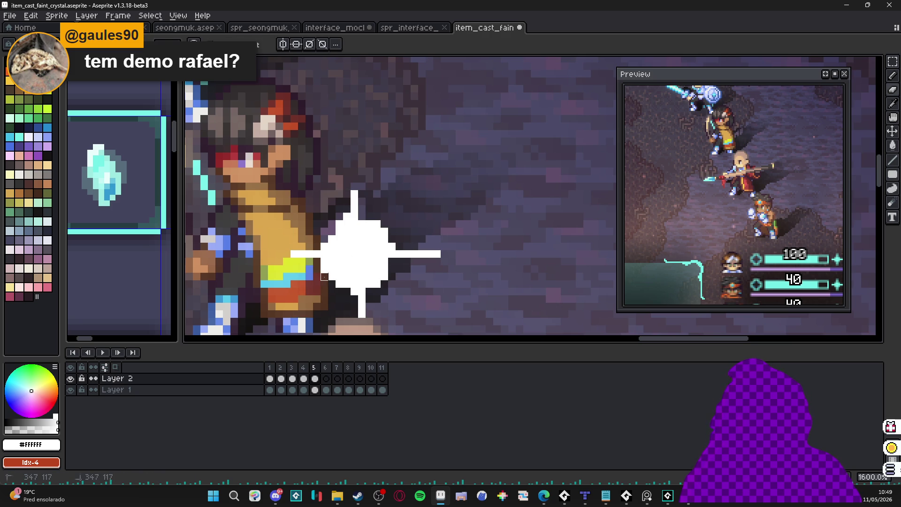
key(b)
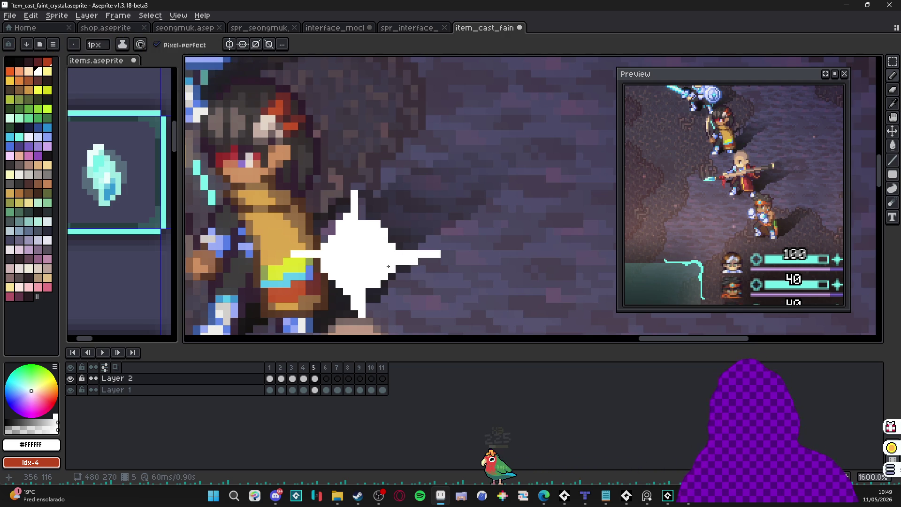
Trim two pixels from the sparkle's right arm.
scroll(375, 267, down, 3)
scroll(373, 286, up, 3)
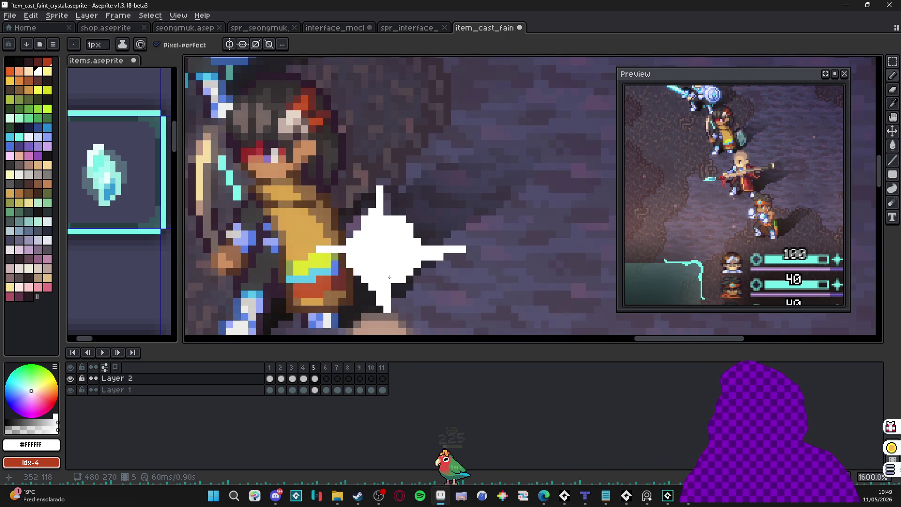
scroll(403, 277, up, 2)
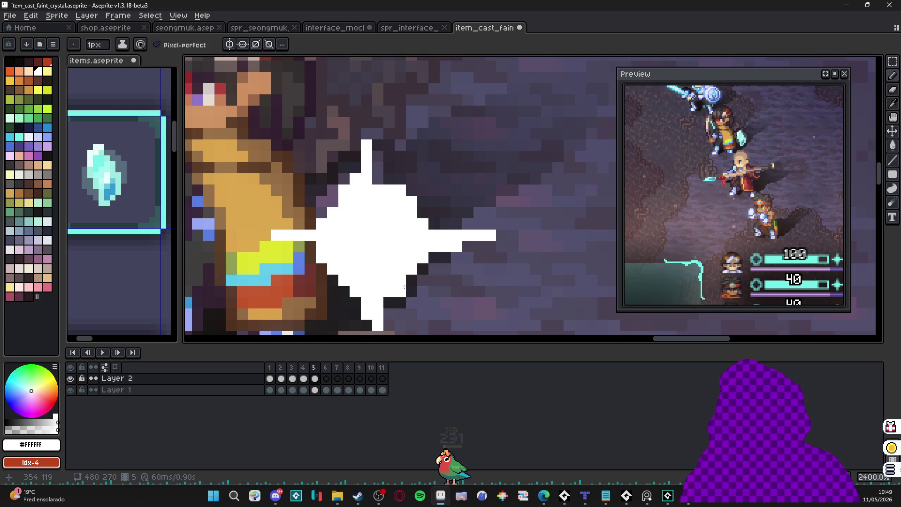
scroll(397, 292, down, 5)
scroll(422, 258, up, 4)
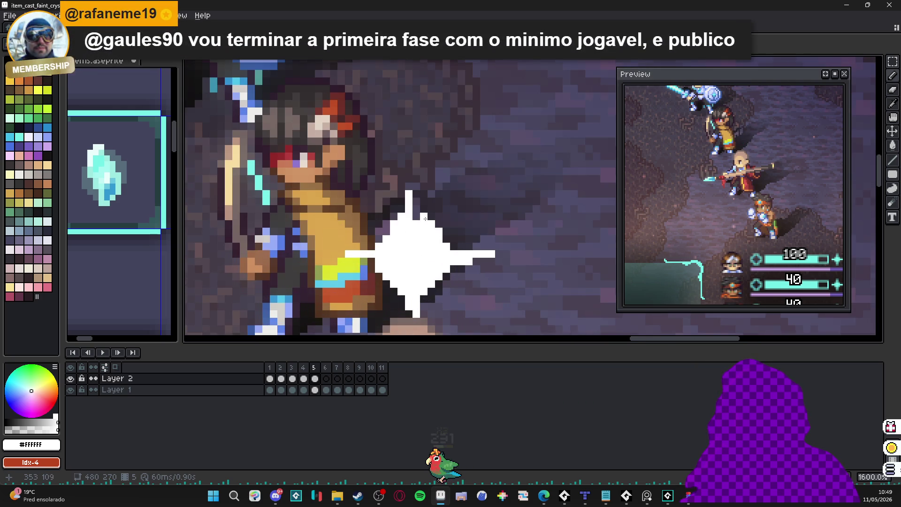
scroll(461, 231, down, 5)
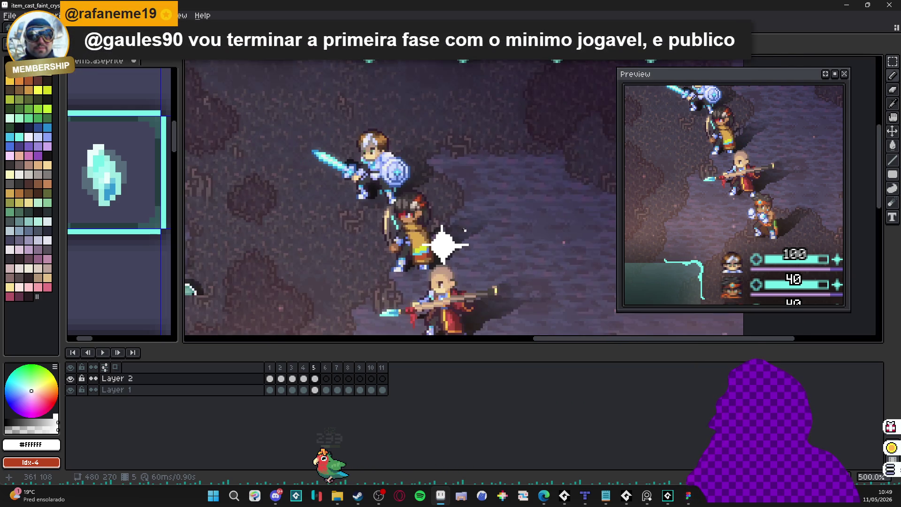
scroll(442, 241, up, 3)
scroll(422, 263, down, 3)
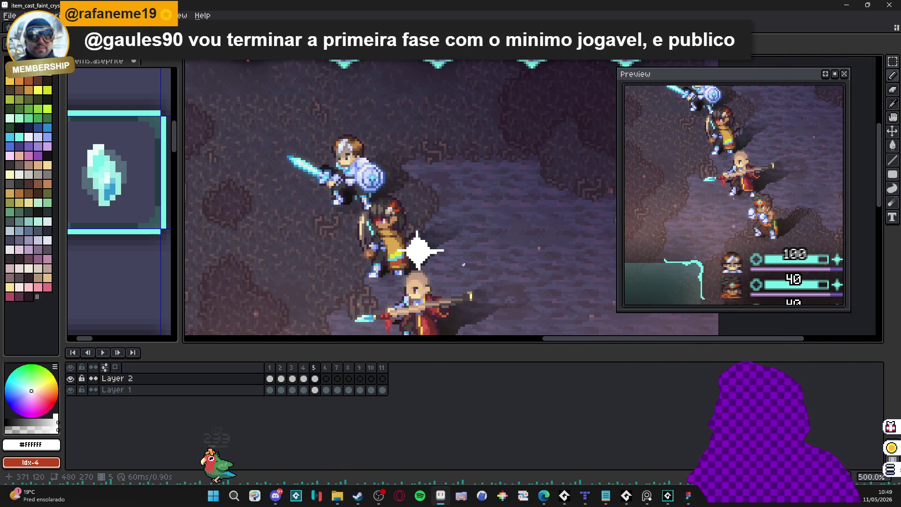
scroll(408, 238, up, 4)
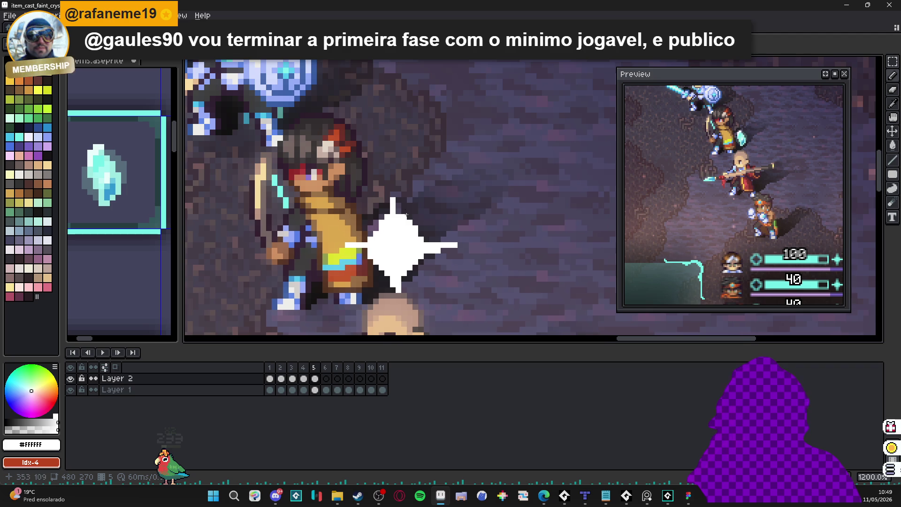
drag(398, 238, 436, 200)
scroll(432, 204, up, 2)
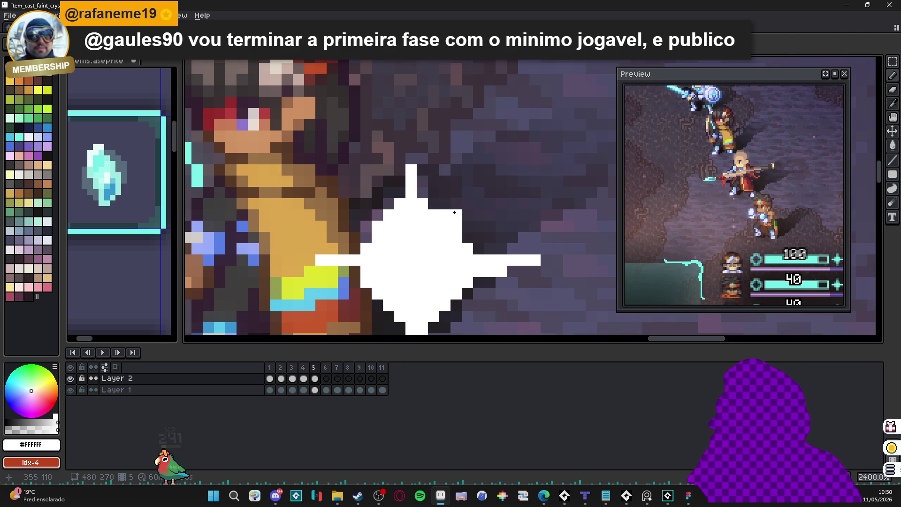
drag(456, 225, 456, 236)
key(e)
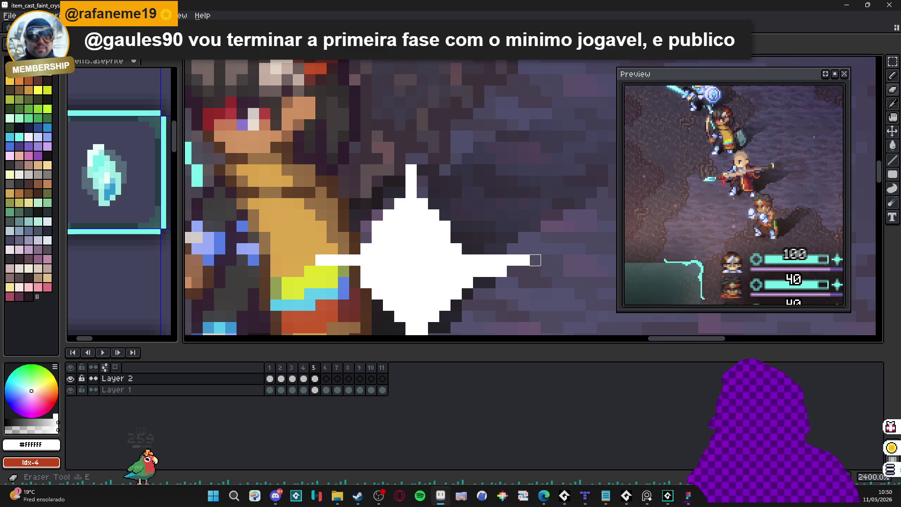
scroll(467, 268, down, 3)
scroll(460, 243, up, 2)
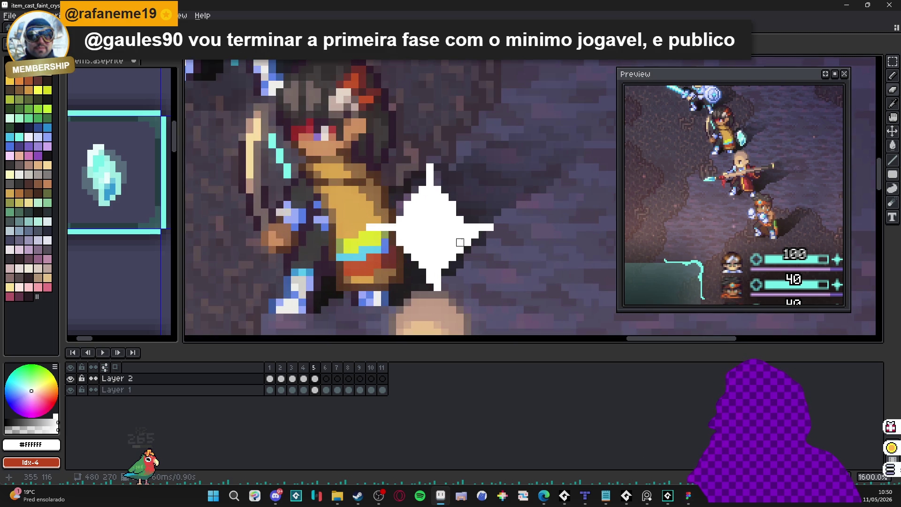
Delete the uneven right half of the sparkle.
mouse_move(332, 152)
mouse_down()
mouse_move(422, 311)
mouse_move(435, 315)
mouse_up()
drag(505, 167, 432, 309)
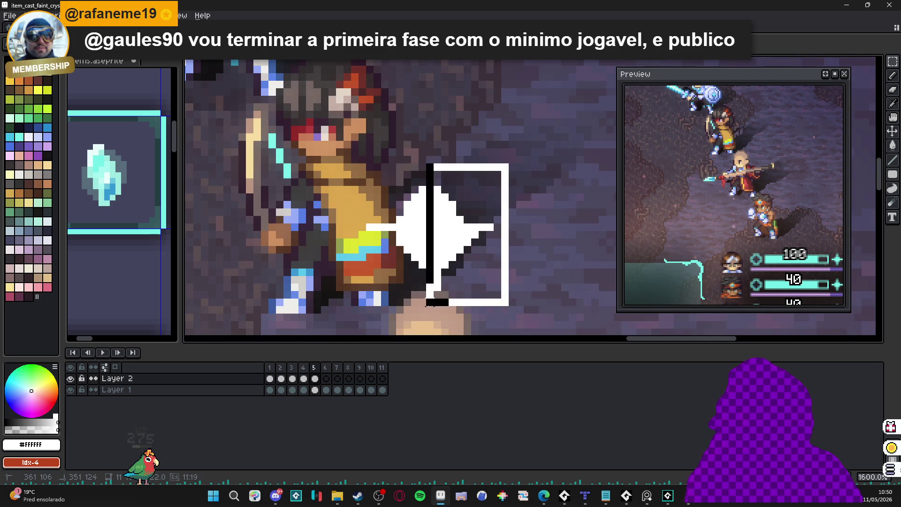
key(Delete)
Copy the left half, flip it horizontally onto the right side, and deselect.
drag(345, 142, 428, 304)
key(ctrl+c)
key(ctrl+v)
key(shift+h)
mouse_move(377, 237)
mouse_down()
mouse_move(465, 238)
mouse_move(448, 231)
mouse_up()
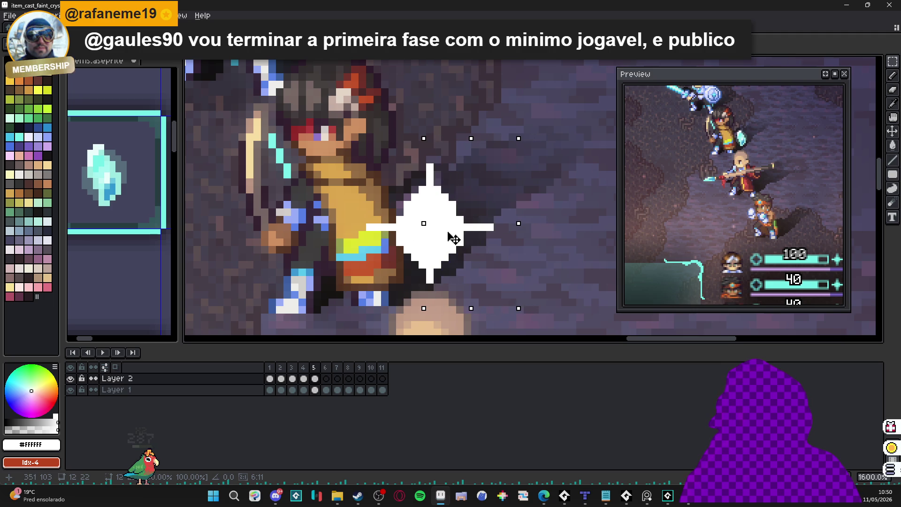
key(ctrl+d)
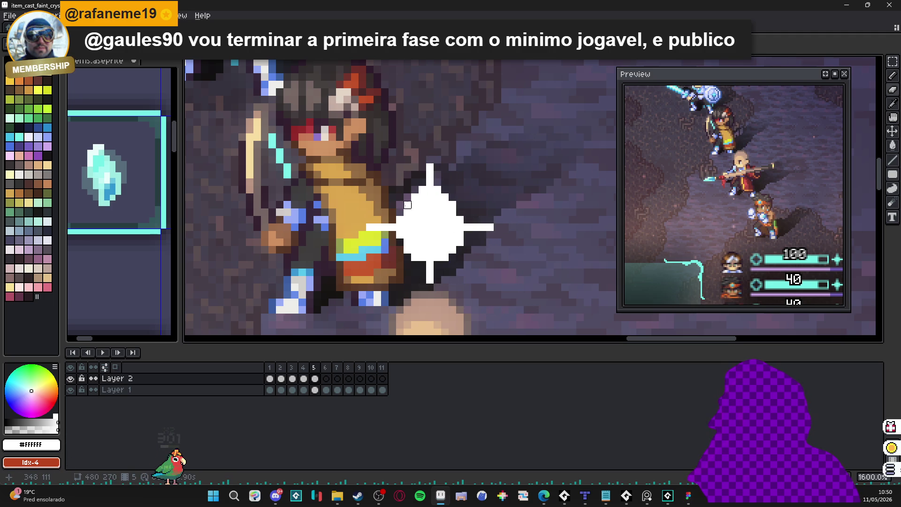
scroll(450, 220, down, 3)
scroll(469, 235, up, 3)
scroll(486, 246, down, 3)
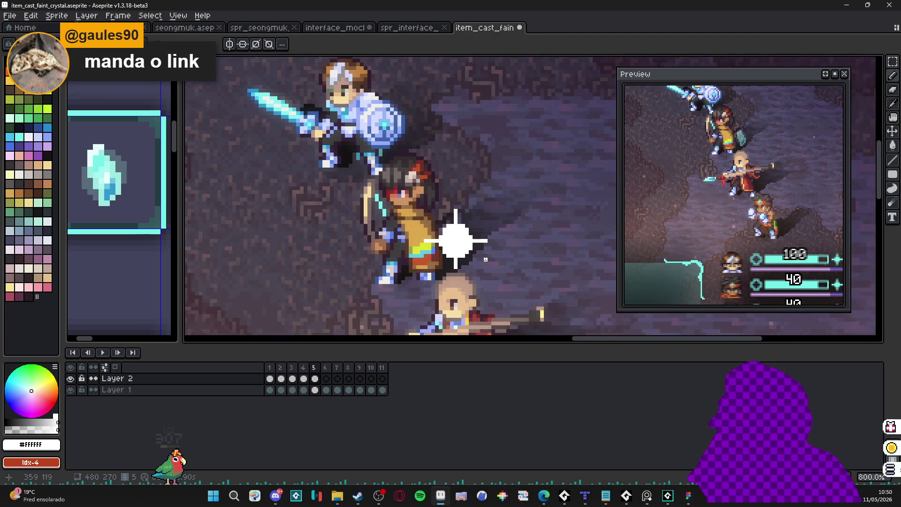
scroll(493, 241, up, 3)
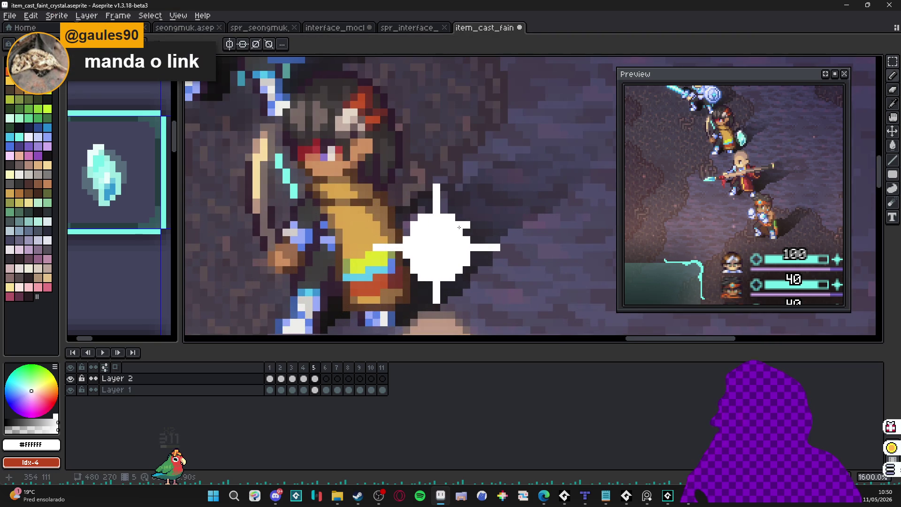
key(ctrl+d)
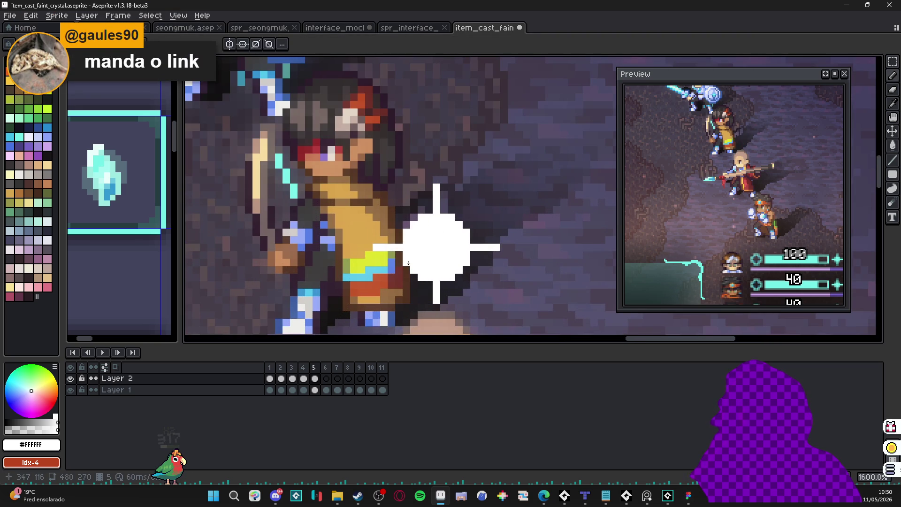
scroll(503, 284, down, 3)
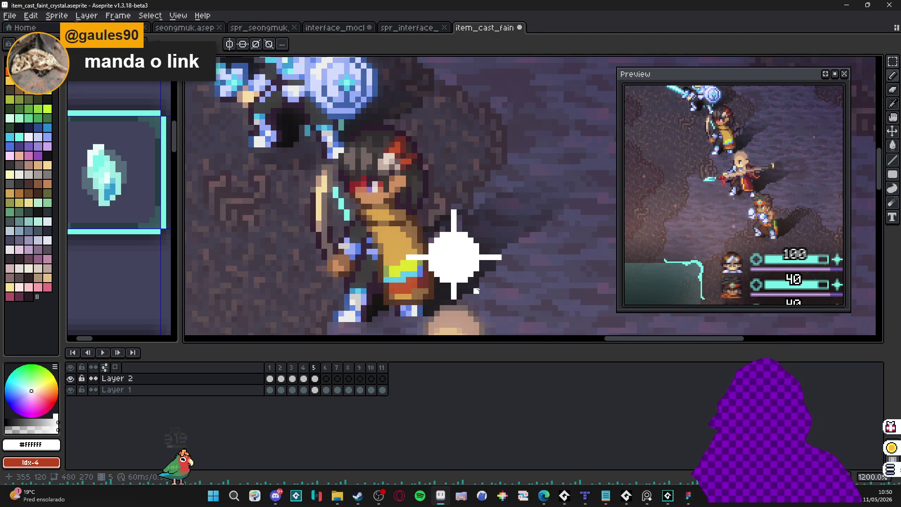
scroll(497, 296, down, 1)
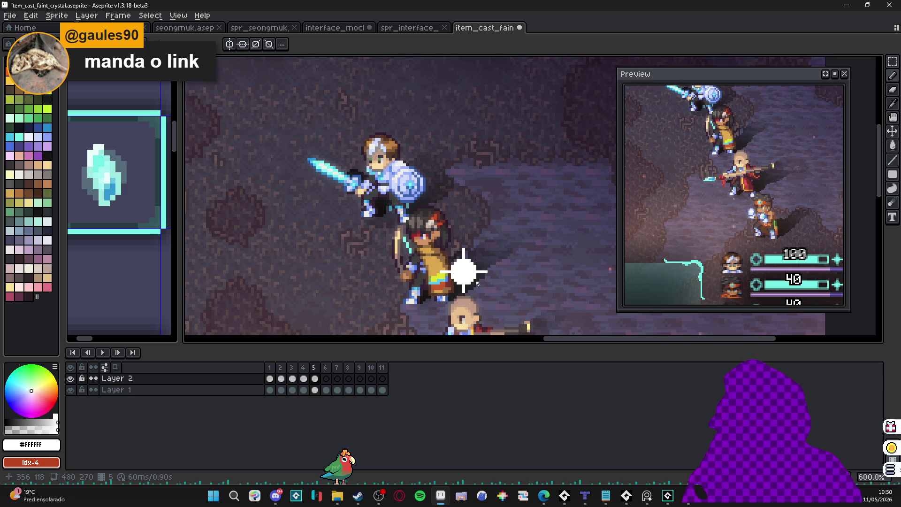
scroll(477, 283, down, 1)
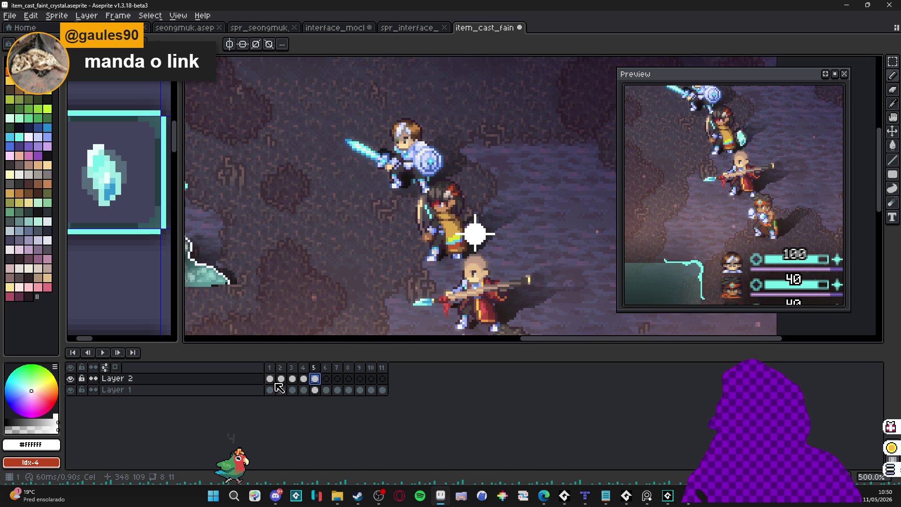
scroll(425, 307, up, 2)
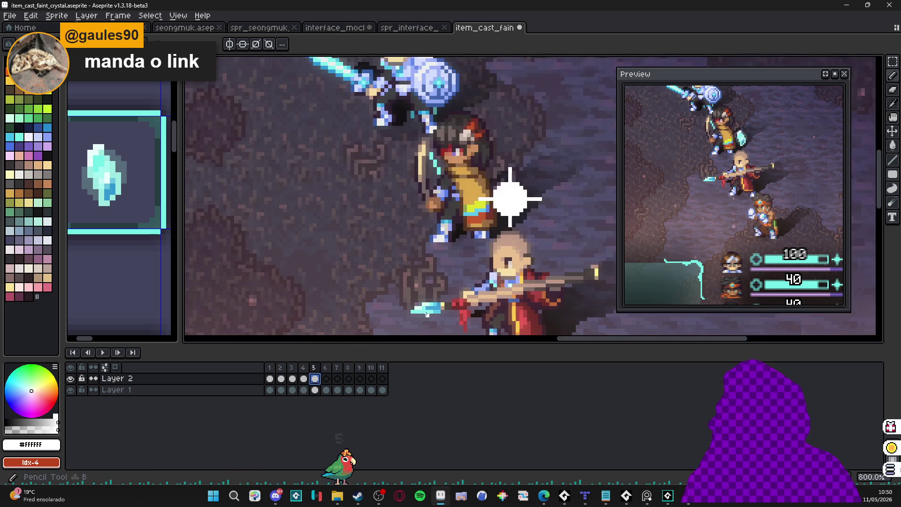
Pick the crystal's cyan colour, add Layer 3, and place the sparkle cel there at frame 5.
alt+click(427, 311)
drag(427, 311, 367, 315)
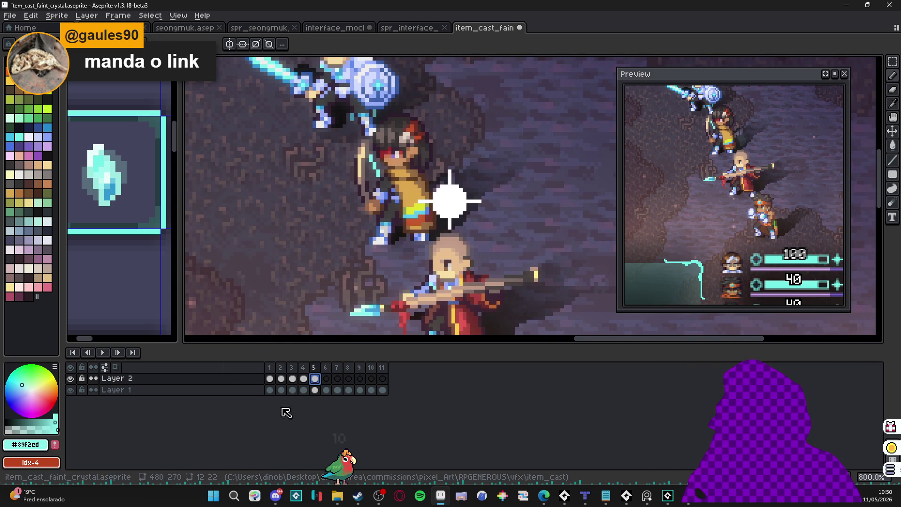
click(327, 379)
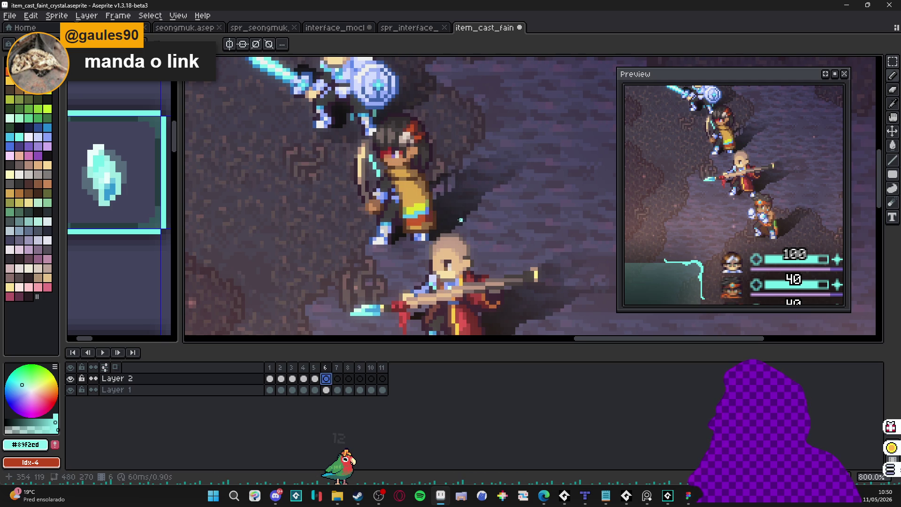
click(318, 381)
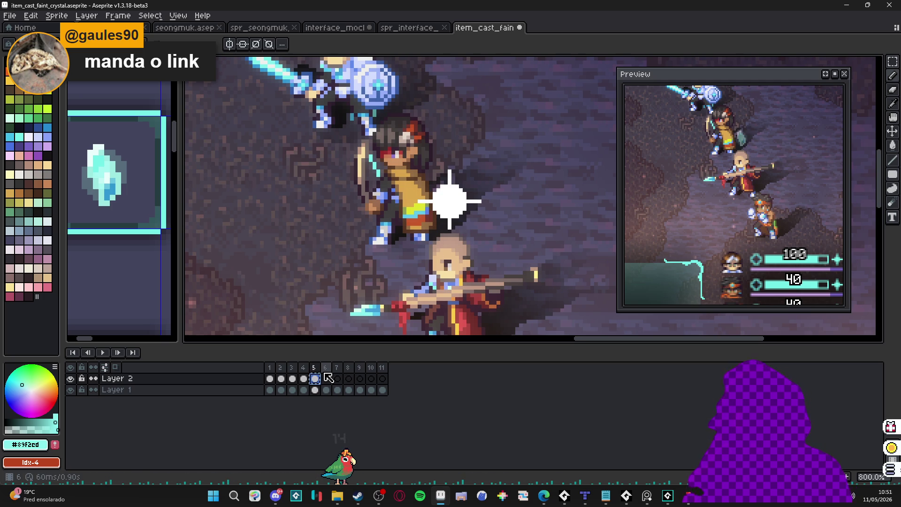
key(shift+n)
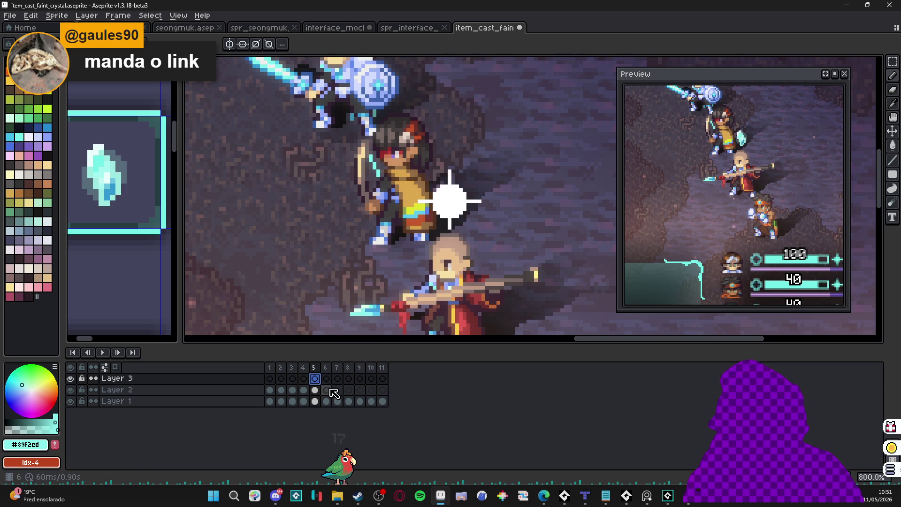
drag(315, 389, 315, 378)
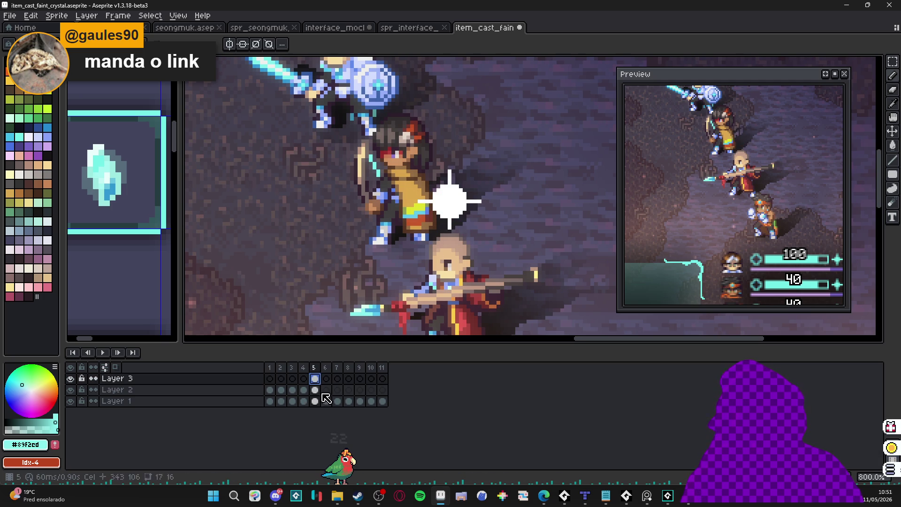
Copy the sparkle to frame 6 on Layer 3 and set that cel's opacity to 22%.
click(315, 390)
click(303, 390)
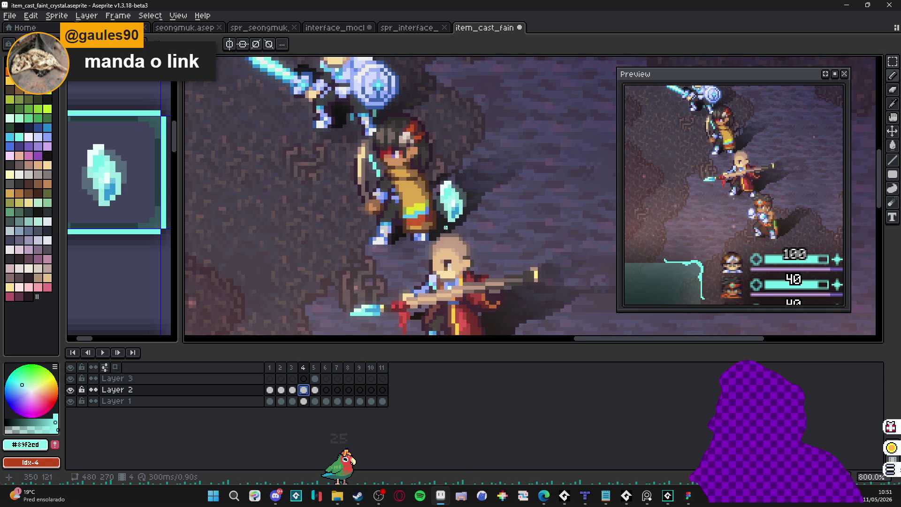
scroll(450, 225, up, 1)
click(326, 390)
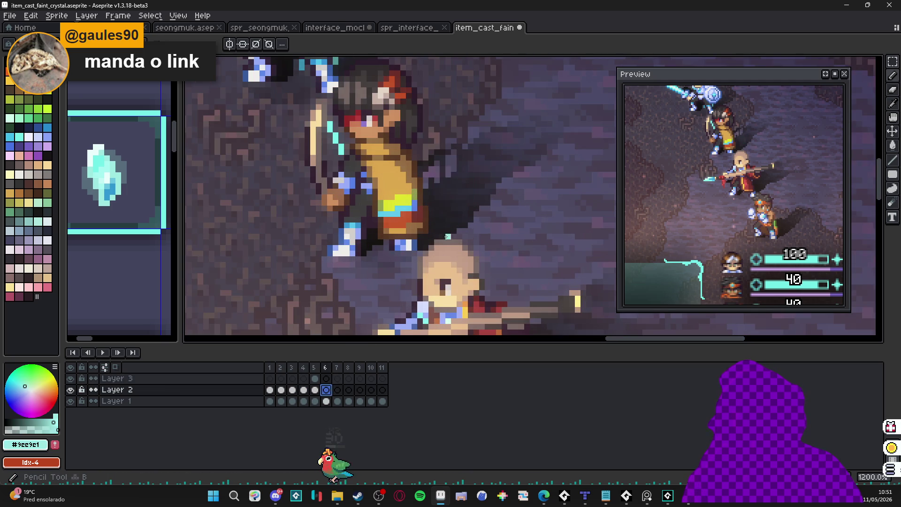
drag(315, 378, 326, 378)
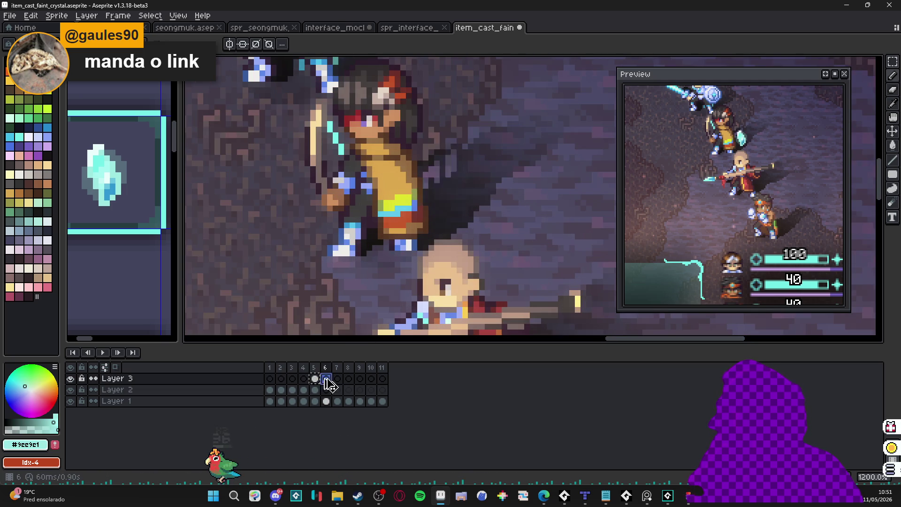
double_click(326, 379)
click(493, 370)
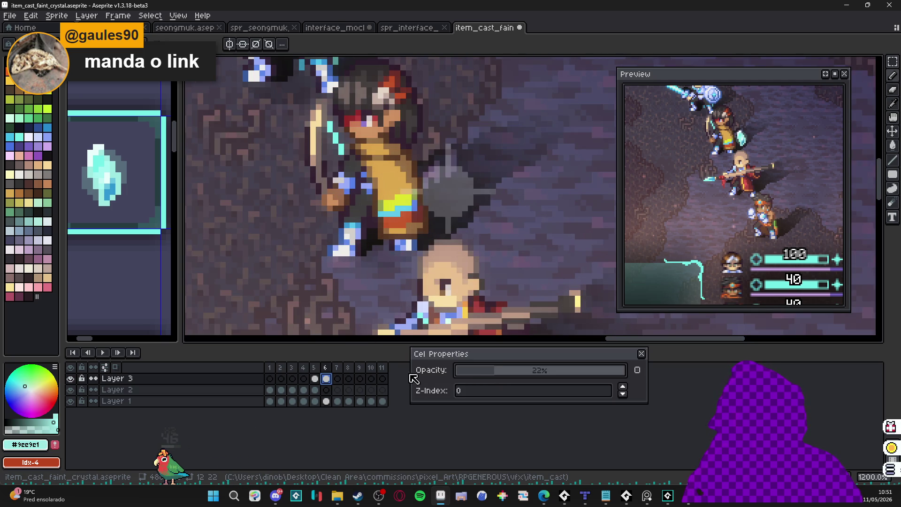
click(642, 353)
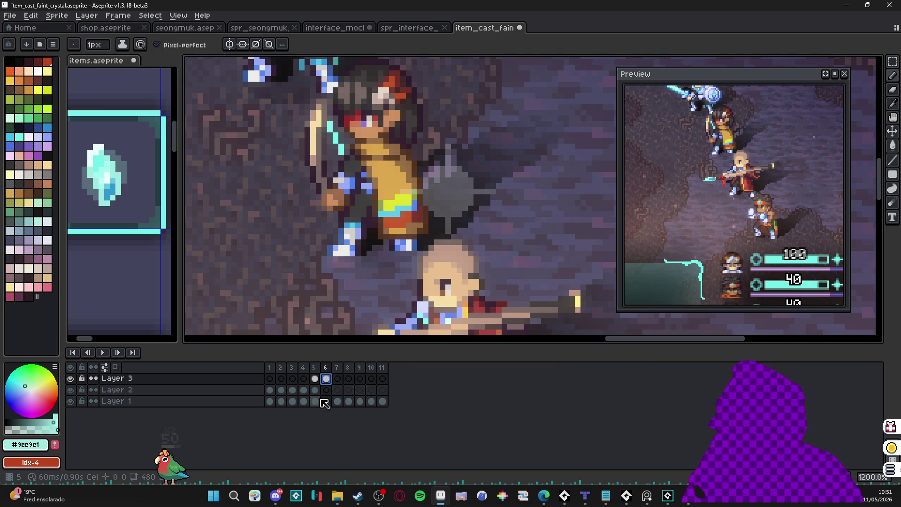
click(326, 390)
Scatter cyan pixel particles and small shards around the sparkle and archer on frame 6.
click(491, 225)
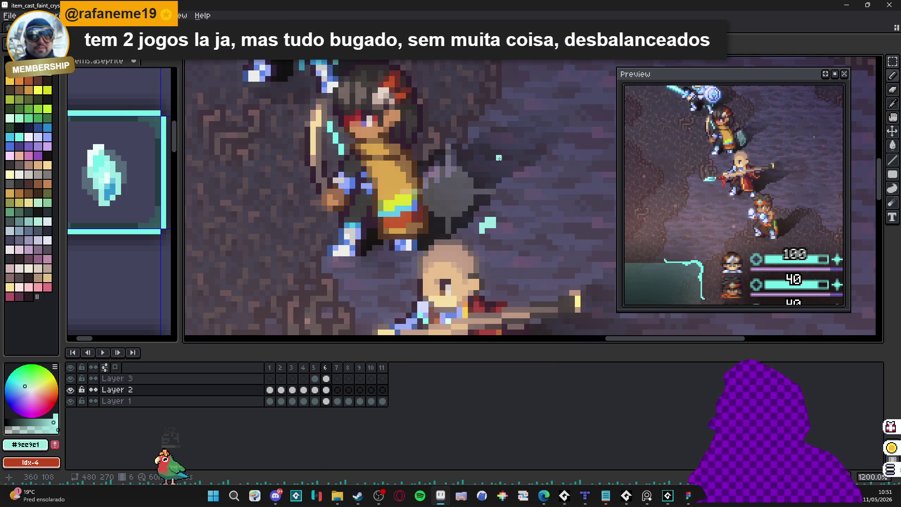
drag(504, 151, 490, 147)
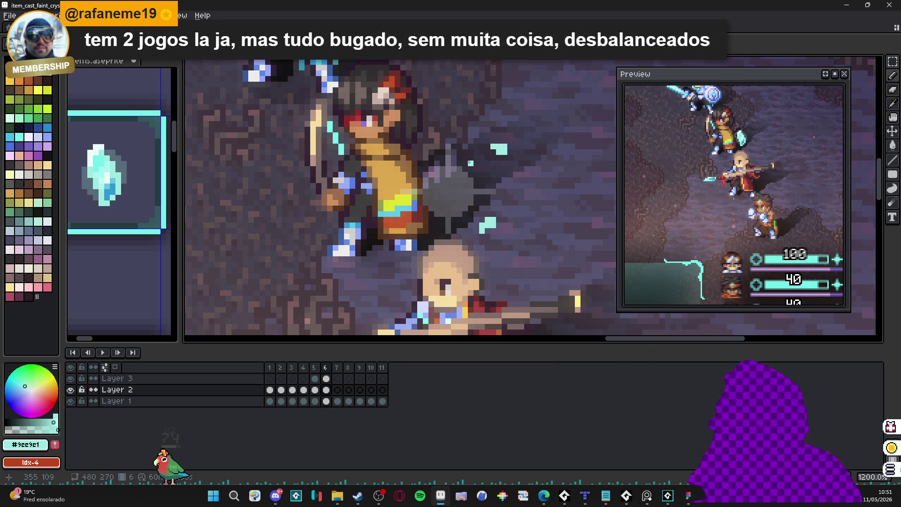
mouse_move(392, 180)
mouse_down()
mouse_move(429, 191)
mouse_move(472, 180)
mouse_move(451, 192)
mouse_move(459, 187)
mouse_up()
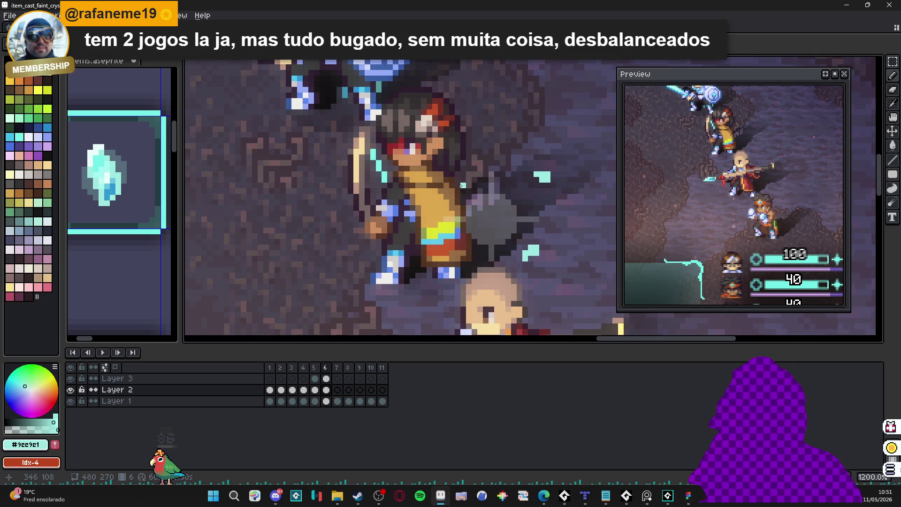
click(456, 184)
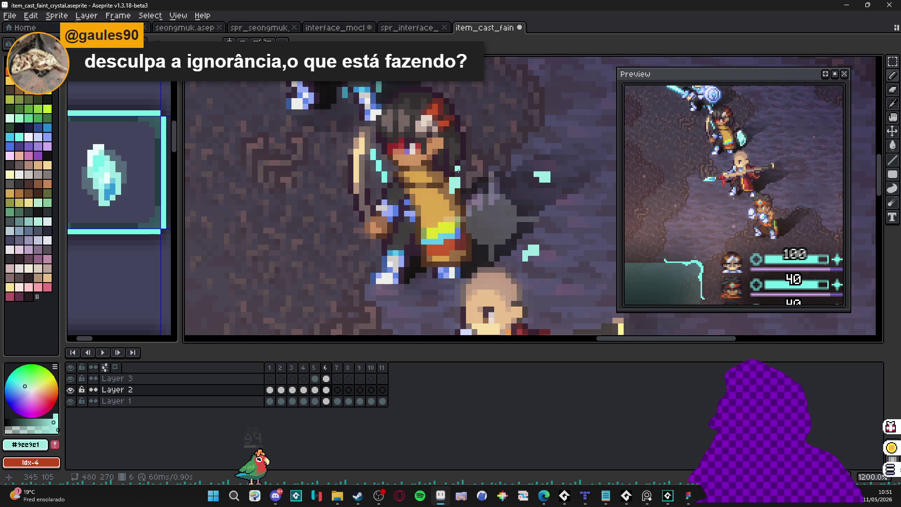
click(454, 241)
click(463, 246)
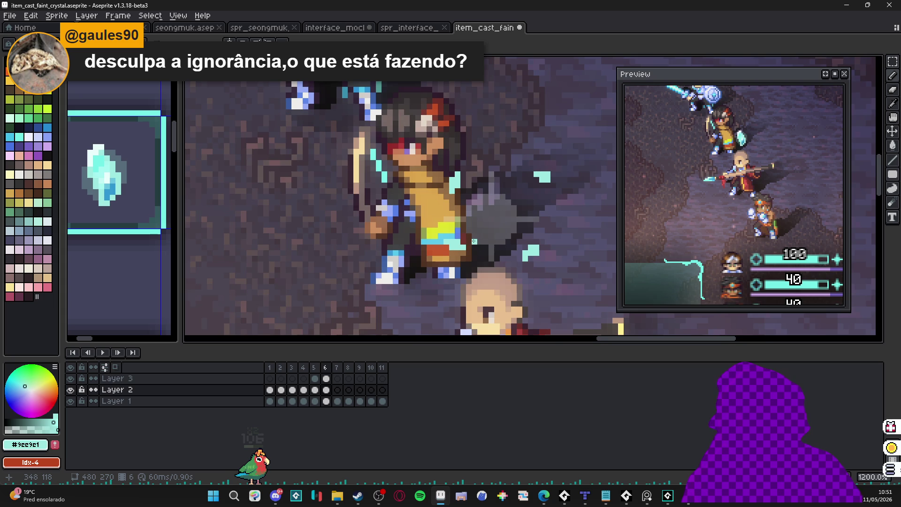
scroll(474, 241, down, 3)
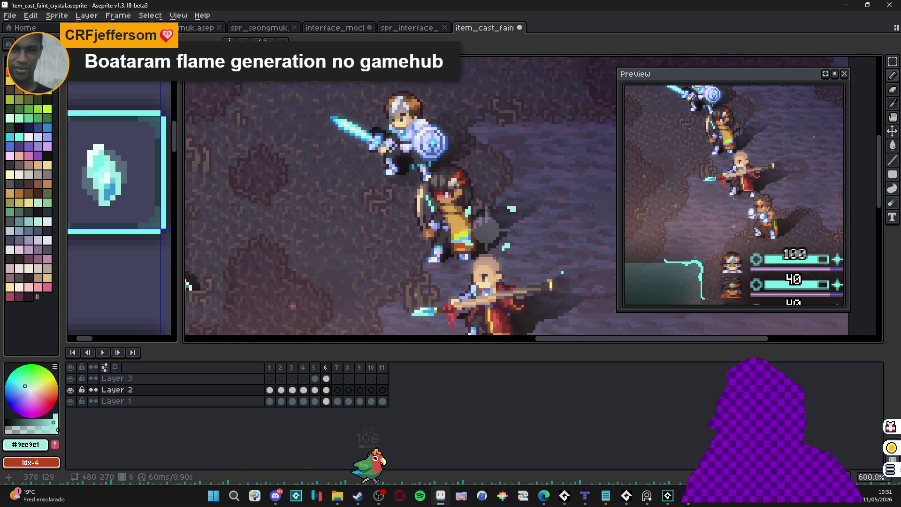
click(326, 390)
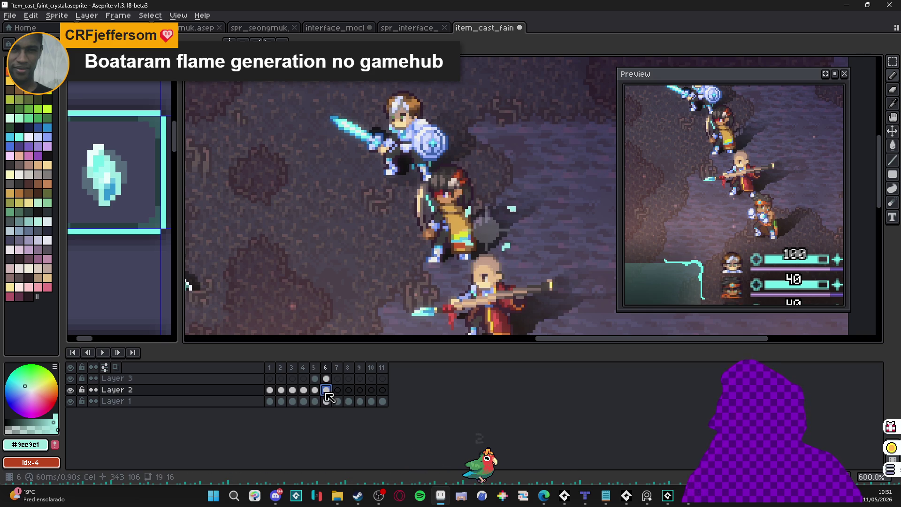
key(Right)
scroll(535, 189, up, 1)
On frame 7, marquee-select the cyan particle groups, nudge them outward, and deselect.
key(m)
drag(492, 178, 545, 228)
click(488, 205)
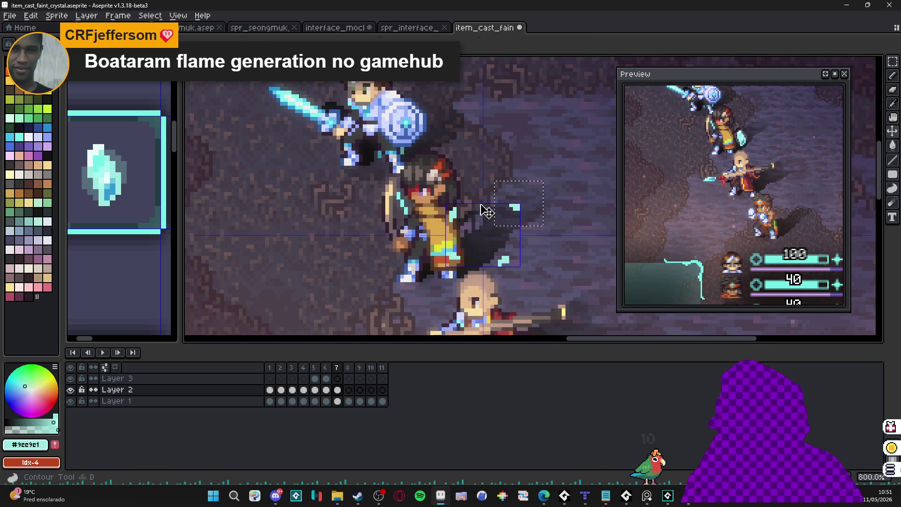
mouse_move(478, 182)
mouse_down()
mouse_move(430, 232)
mouse_move(413, 277)
mouse_up()
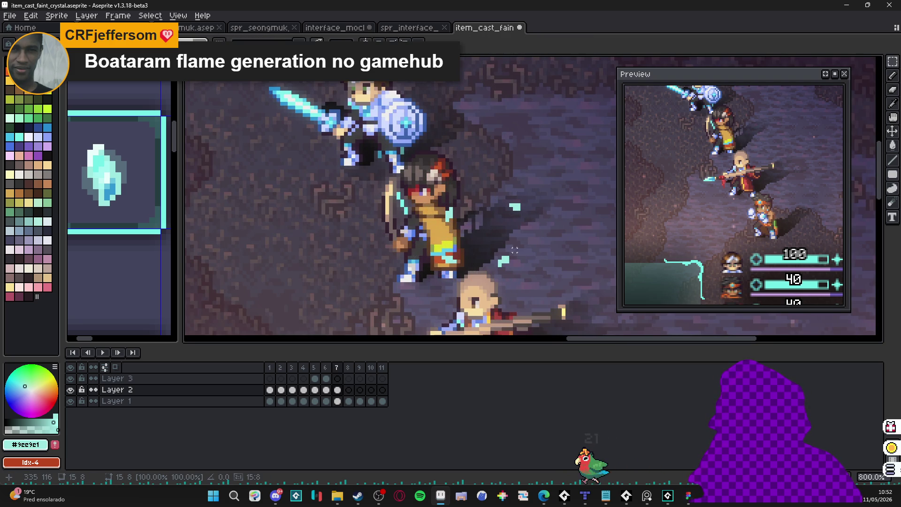
mouse_move(488, 239)
mouse_down()
mouse_move(531, 281)
mouse_move(518, 271)
mouse_up()
key(ctrl+d)
drag(496, 174, 545, 232)
mouse_move(439, 193)
mouse_down()
mouse_move(467, 227)
mouse_move(466, 235)
mouse_move(445, 227)
mouse_move(473, 276)
mouse_up()
drag(491, 242, 531, 284)
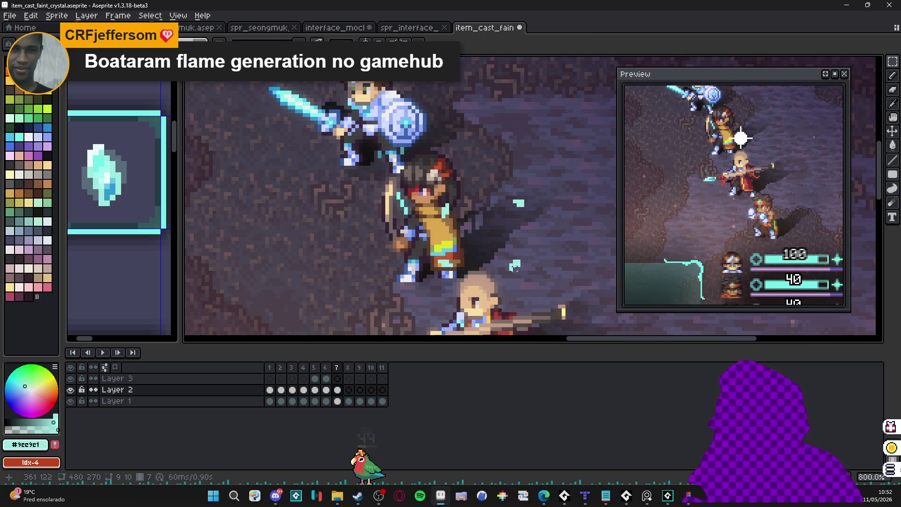
key(ctrl+d)
scroll(514, 250, down, 2)
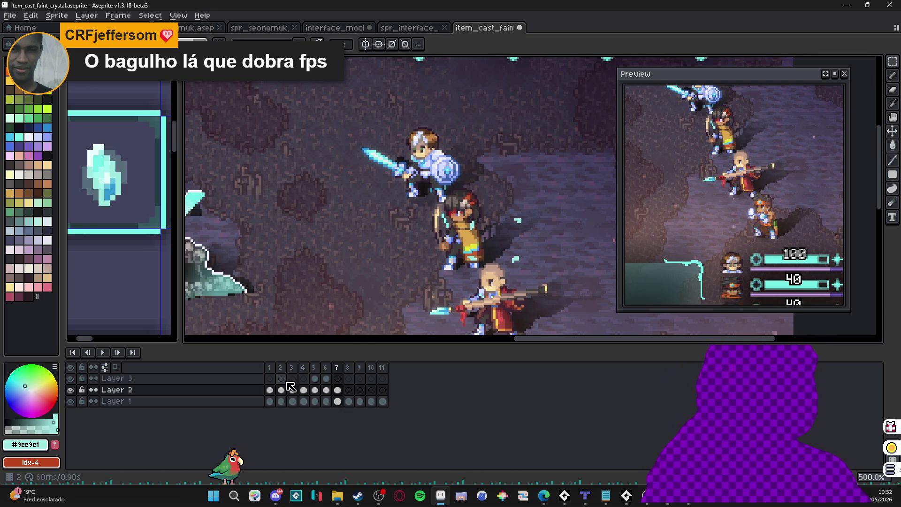
Return to frame 5 with the Pencil and select Layer 2's frame 5 cel with the cyan crystal.
key(Left)
key(Left)
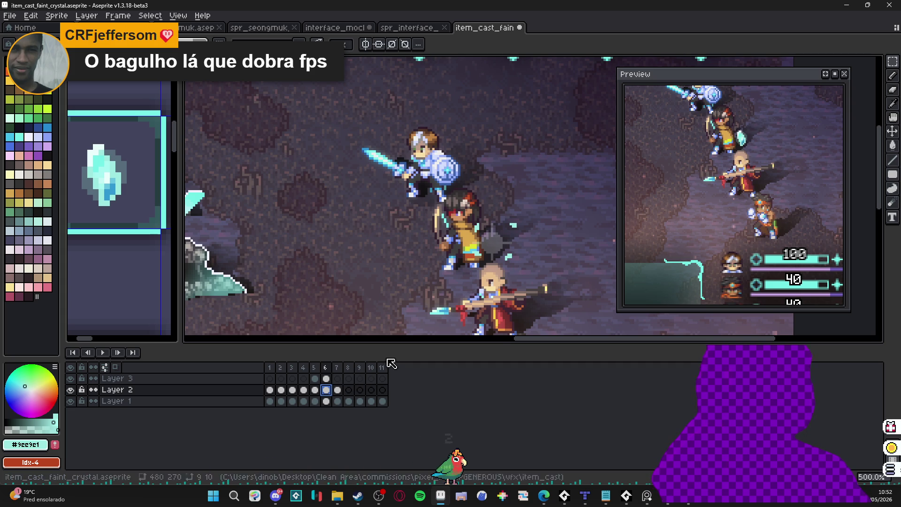
key(b)
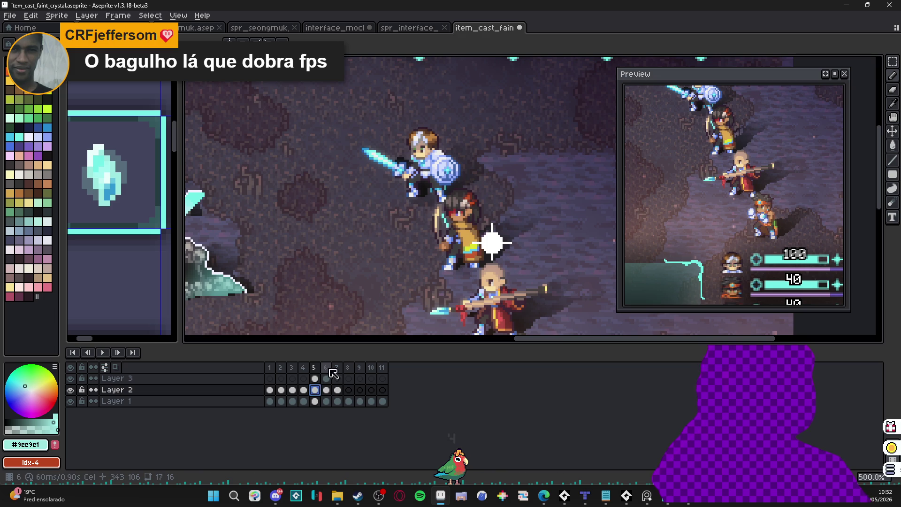
scroll(372, 290, up, 1)
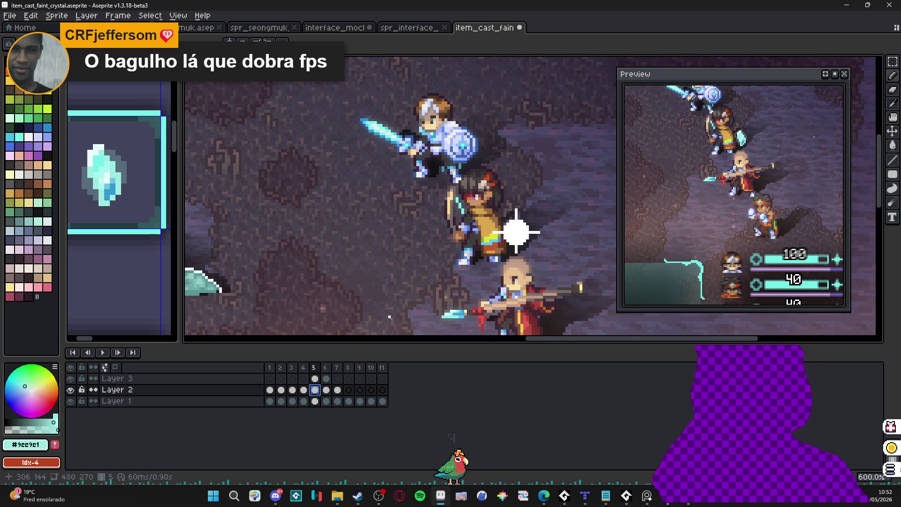
click(326, 379)
click(304, 390)
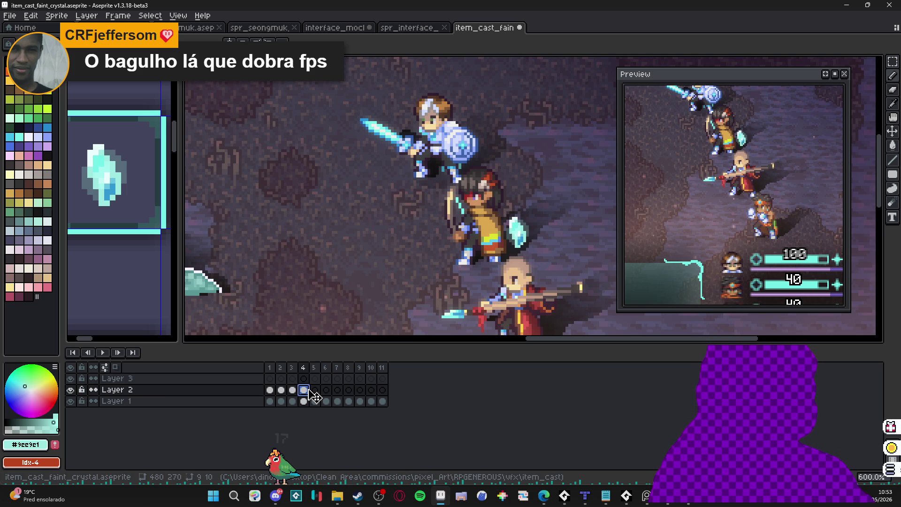
click(316, 393)
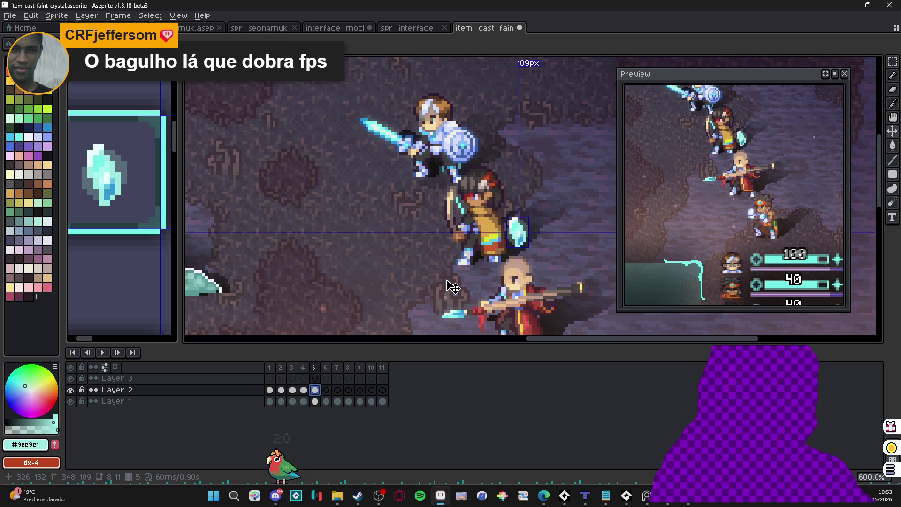
Select, move and paste frame 5's crystal pixels to scatter them into cyan shards.
scroll(515, 233, up, 3)
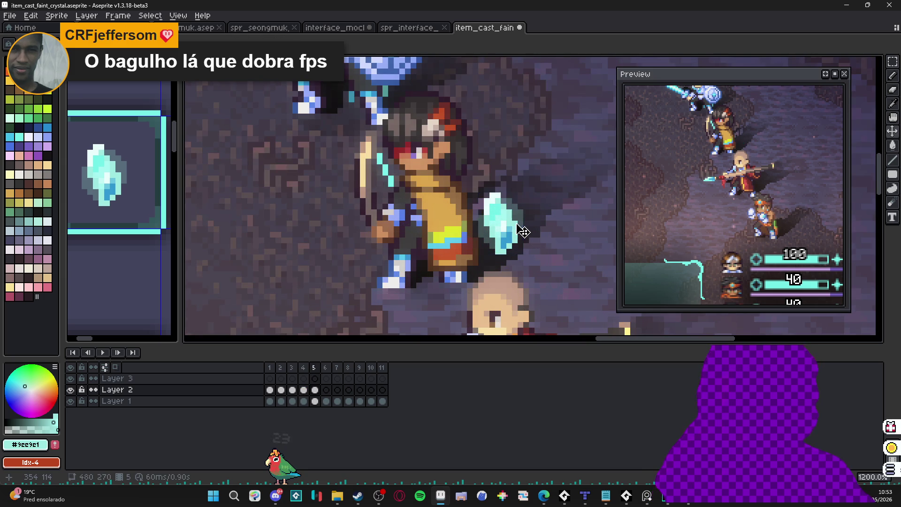
key(m)
drag(503, 241, 526, 241)
key(ctrl+d)
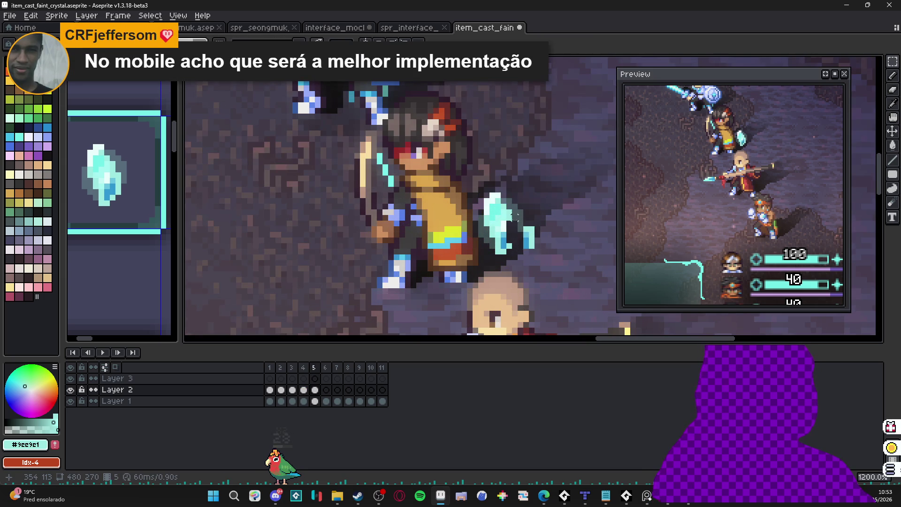
key(ctrl+v)
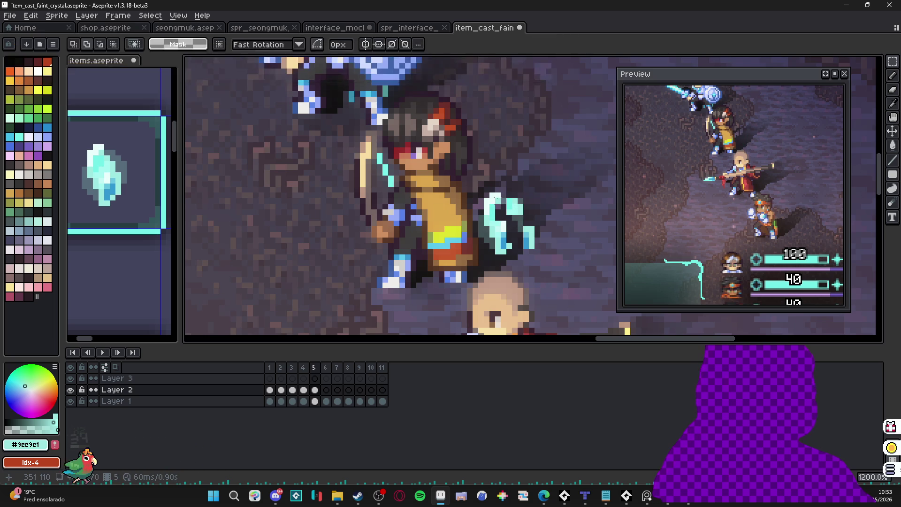
scroll(495, 201, up, 2)
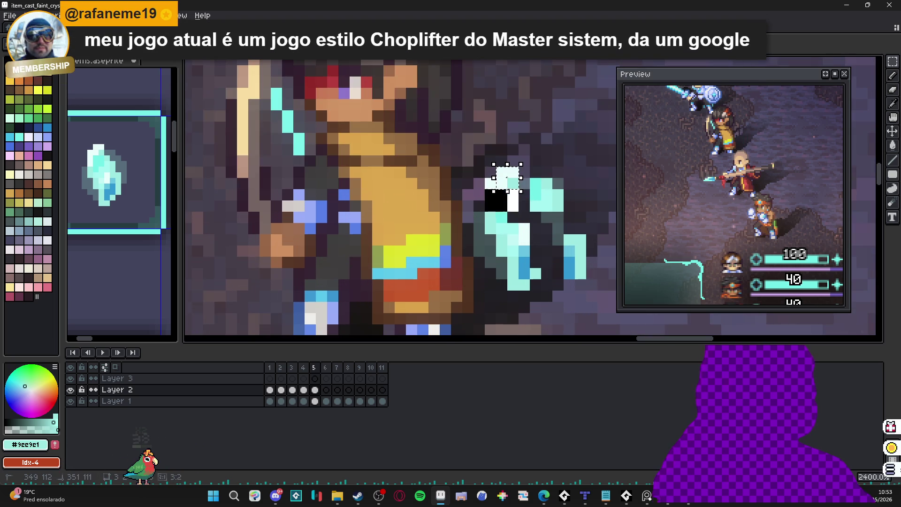
scroll(492, 190, down, 2)
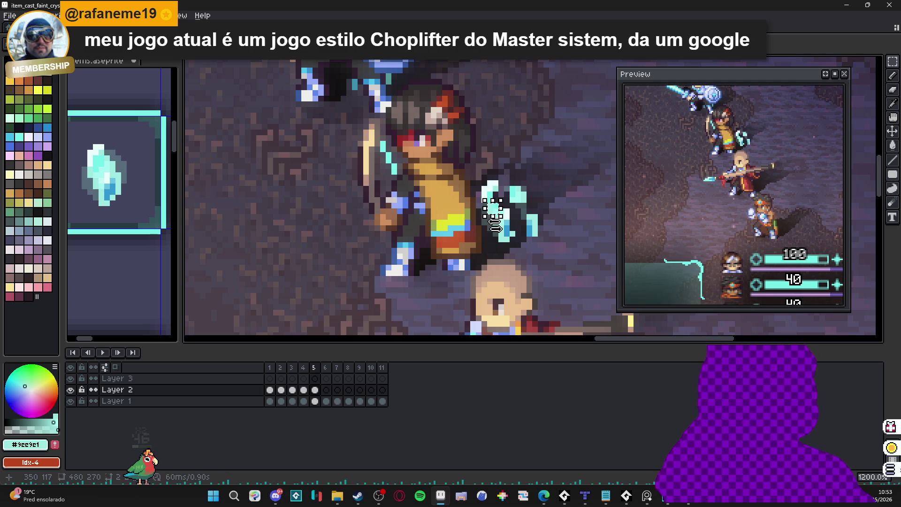
scroll(495, 224, up, 2)
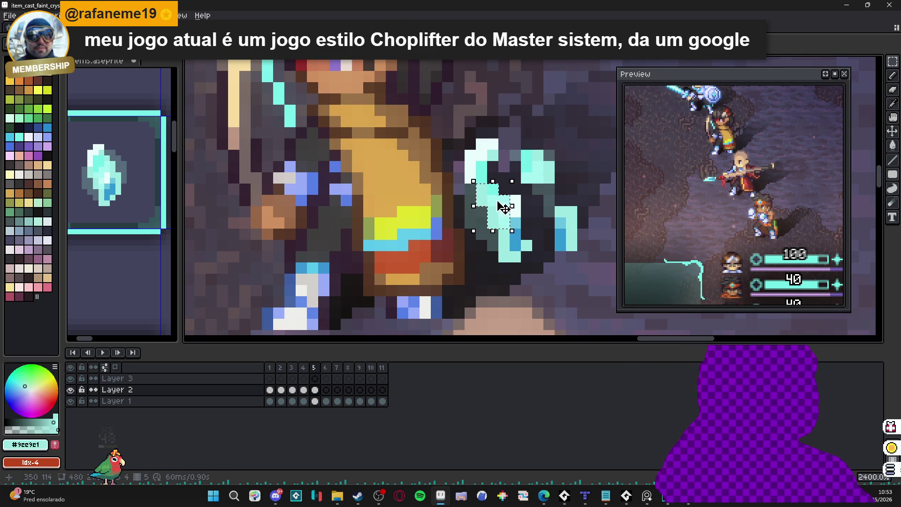
drag(503, 208, 481, 215)
key(ctrl+d)
key(ctrl+z)
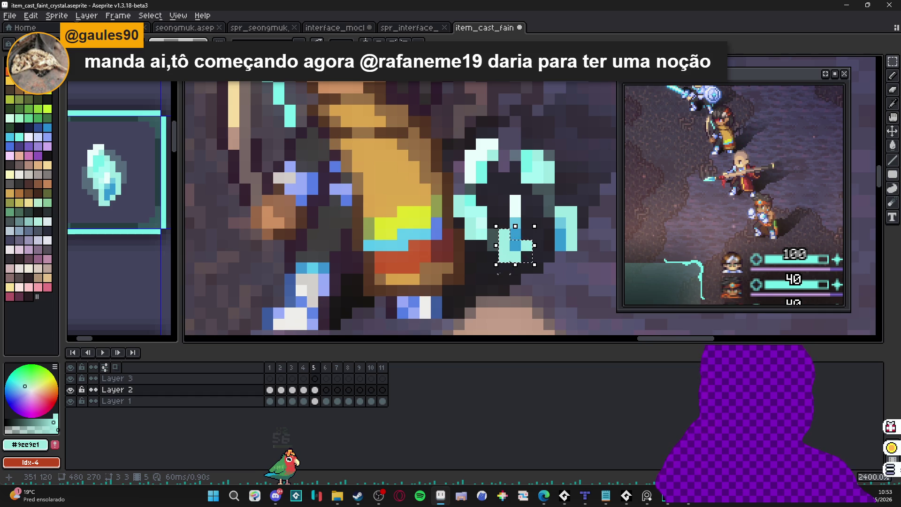
Pencil a small #e9fdfc cross sparkle among the shards.
scroll(503, 274, up, 1)
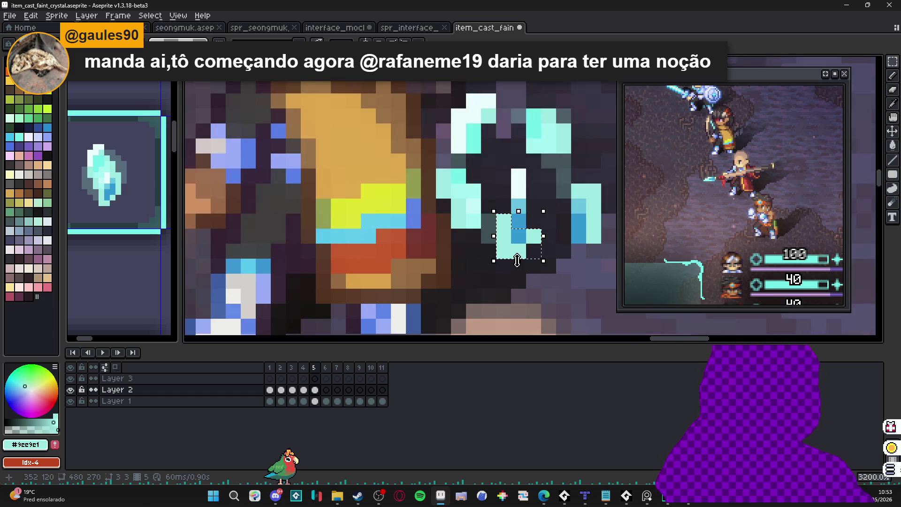
scroll(522, 254, down, 3)
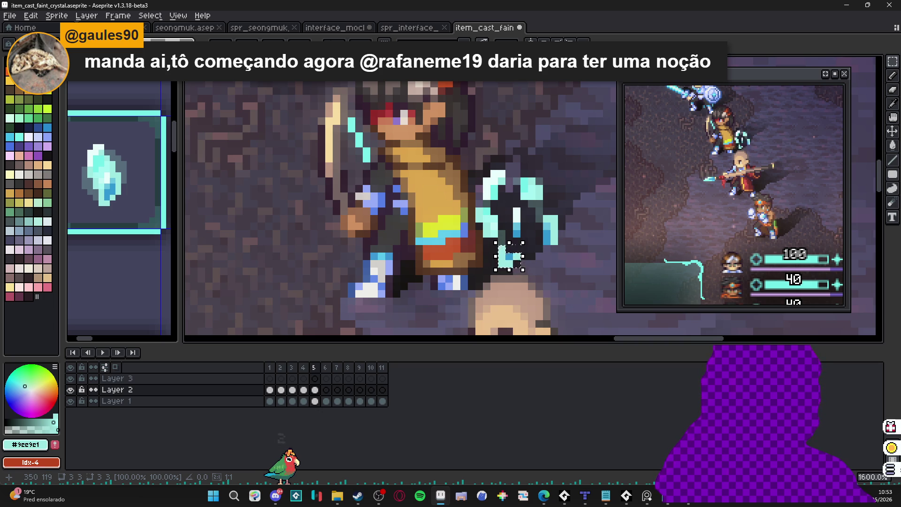
scroll(516, 214, up, 1)
alt+click(521, 214)
click(523, 214)
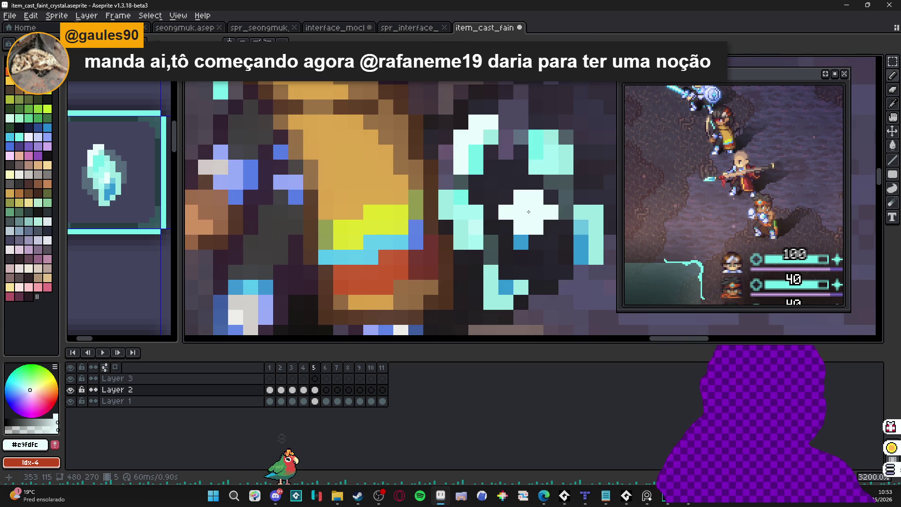
click(519, 242)
key(ctrl+z)
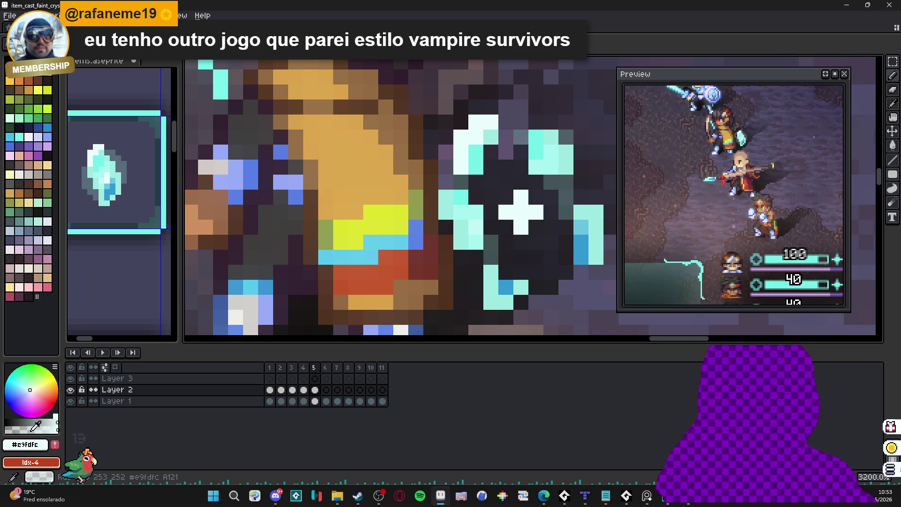
Paint grey pixels at the cross's four corners, then bring Steam forward.
click(30, 429)
click(506, 227)
click(536, 227)
click(536, 197)
click(506, 197)
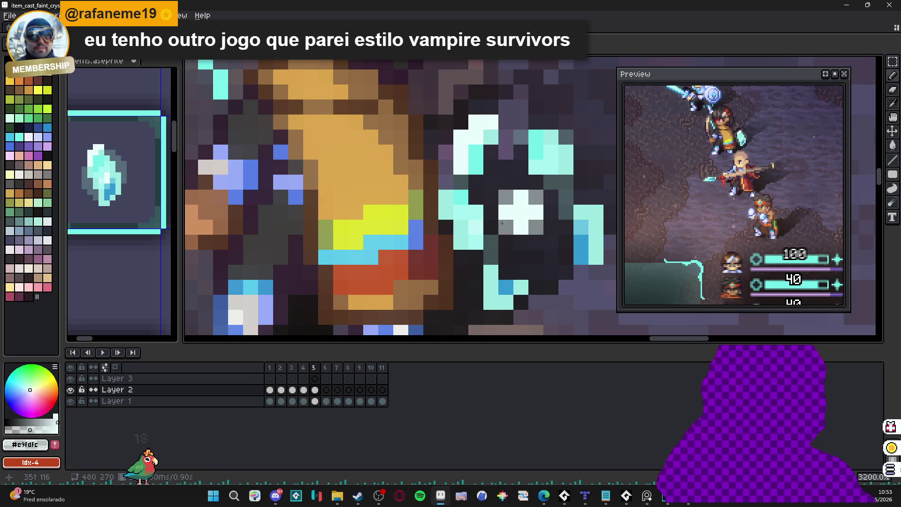
scroll(504, 227, down, 1)
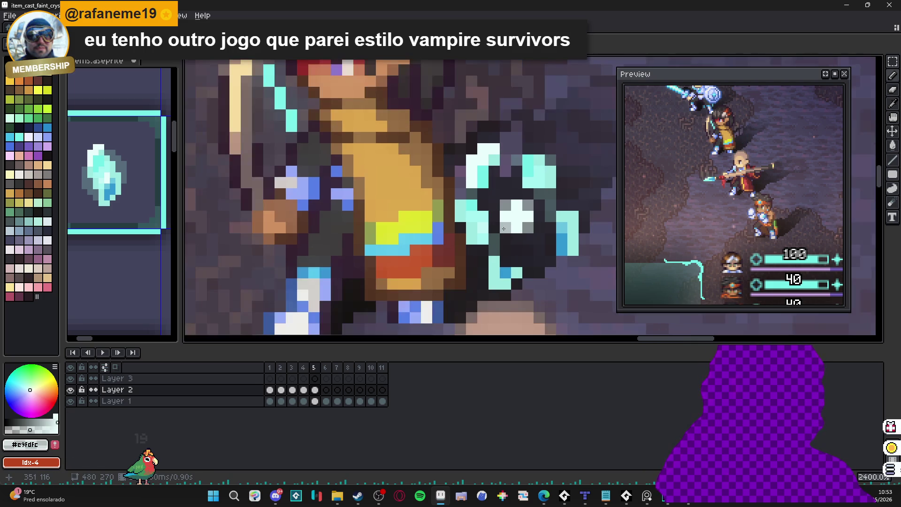
click(358, 496)
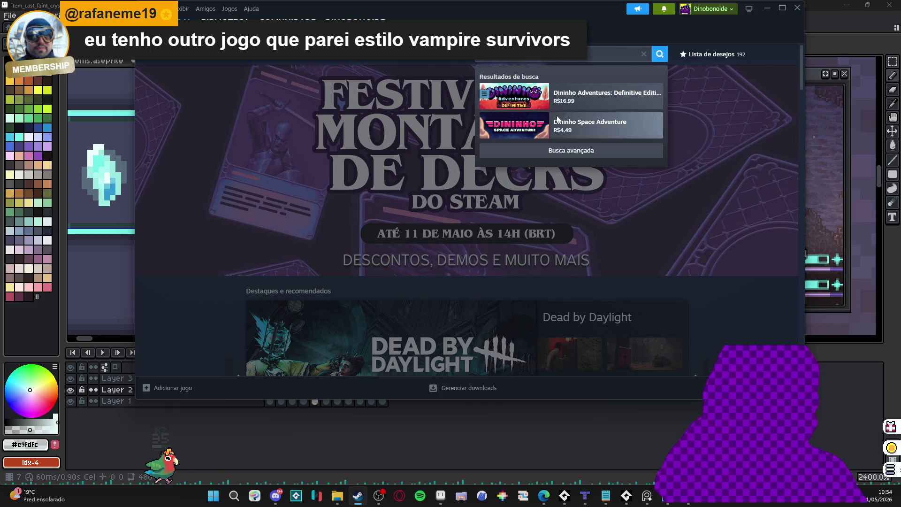
Open the Dininho Adventures: Definitive Edition store page and list all games by developer Dininho.
click(563, 108)
scroll(606, 296, down, 3)
click(650, 148)
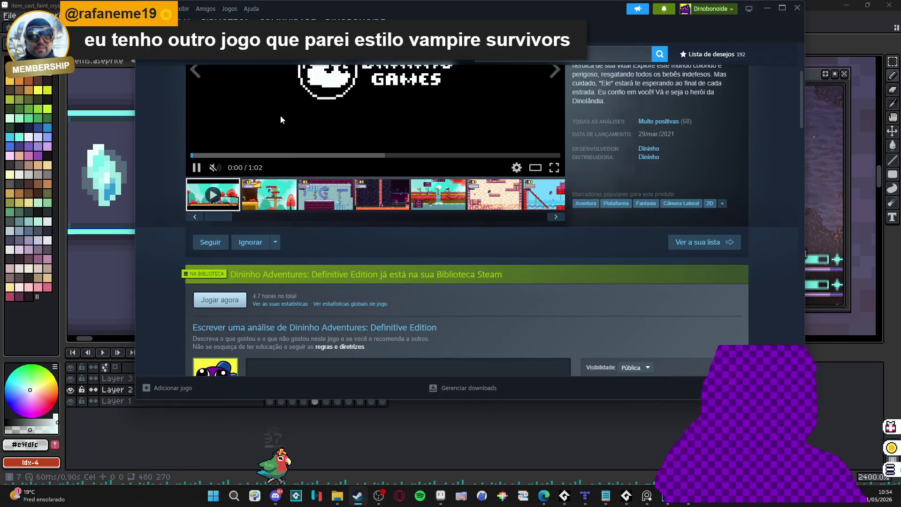
right_click(162, 108)
key(Escape)
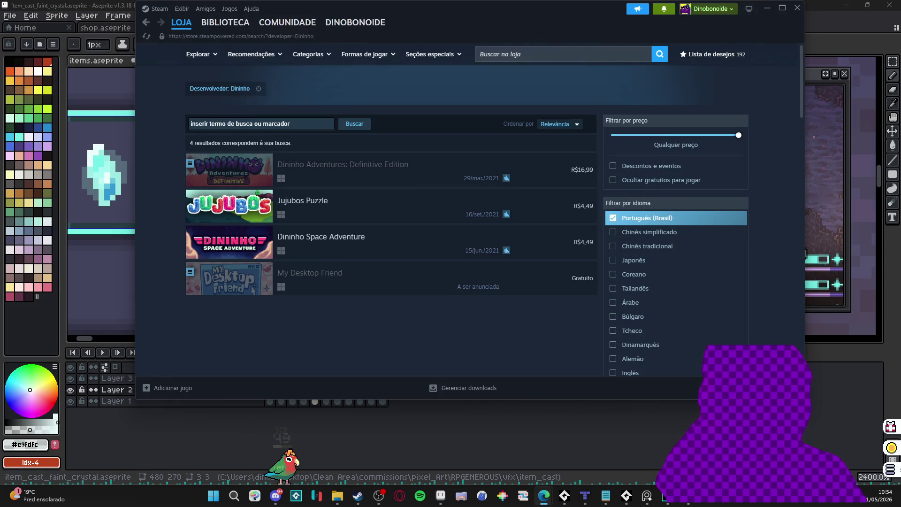
Minimize Steam and switch to the Spiritalis project in GameMaker.
click(771, 7)
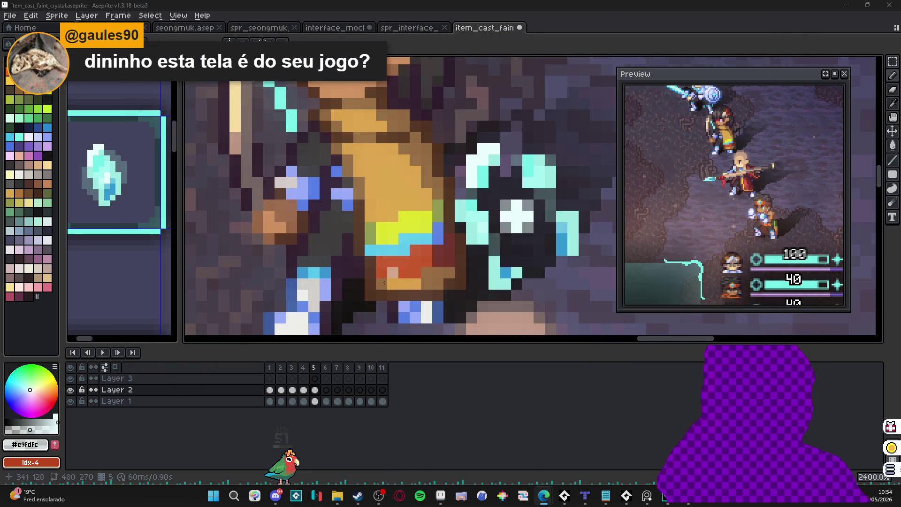
scroll(421, 328, down, 5)
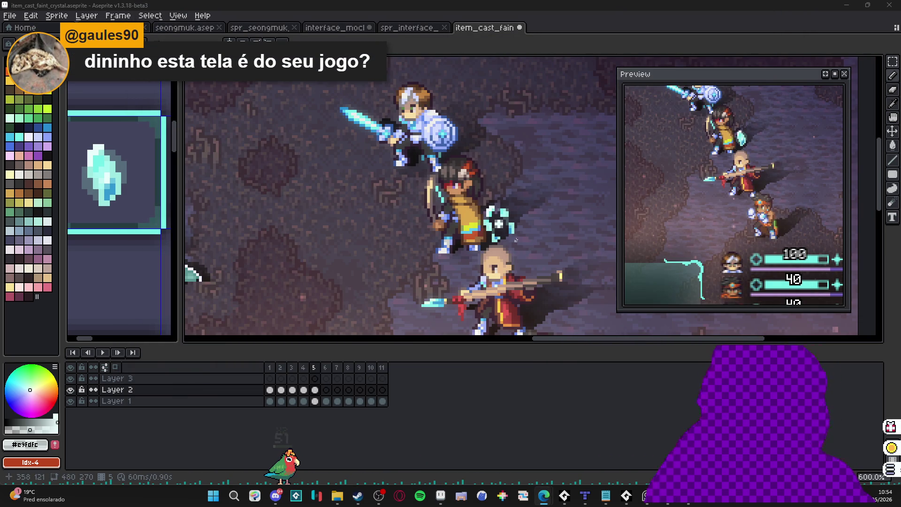
mouse_move(626, 496)
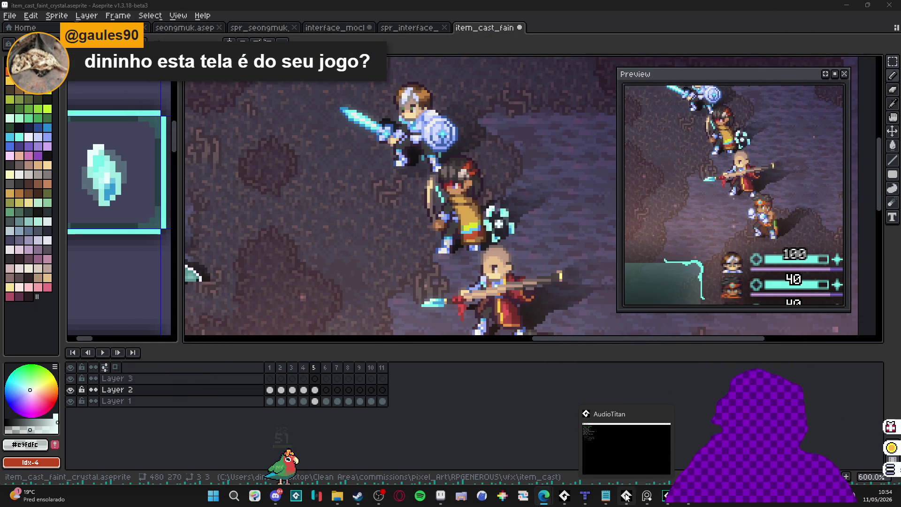
click(667, 496)
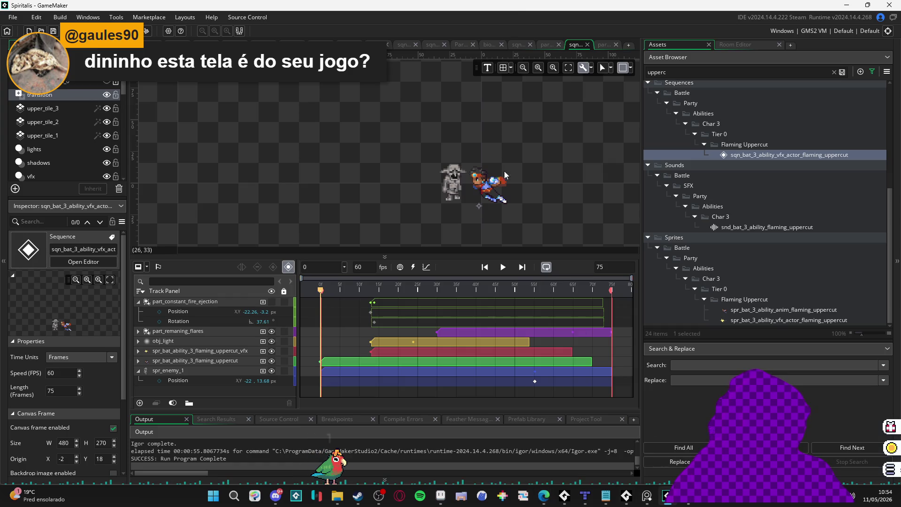
Build and run the Spiritalis game with F5.
key(F5)
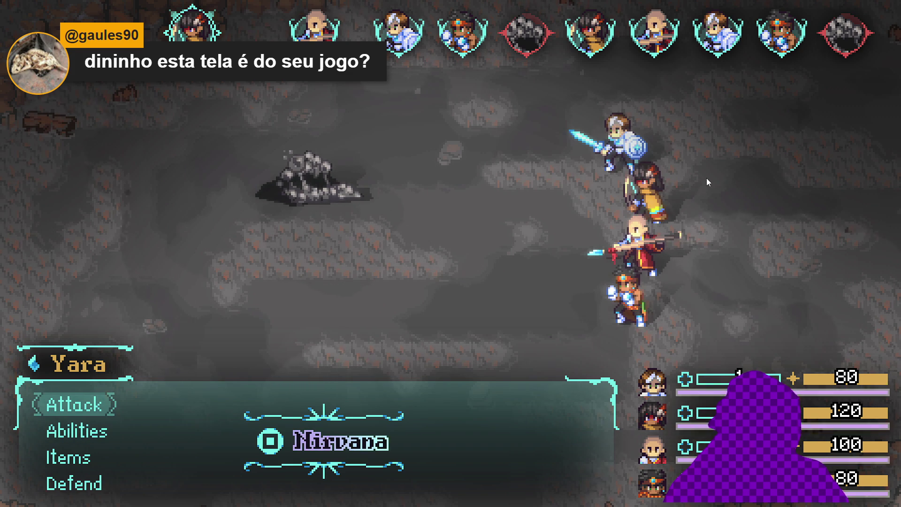
On Yara's turn, cast Rhythm of the sky from her abilities.
key(Down)
key(Return)
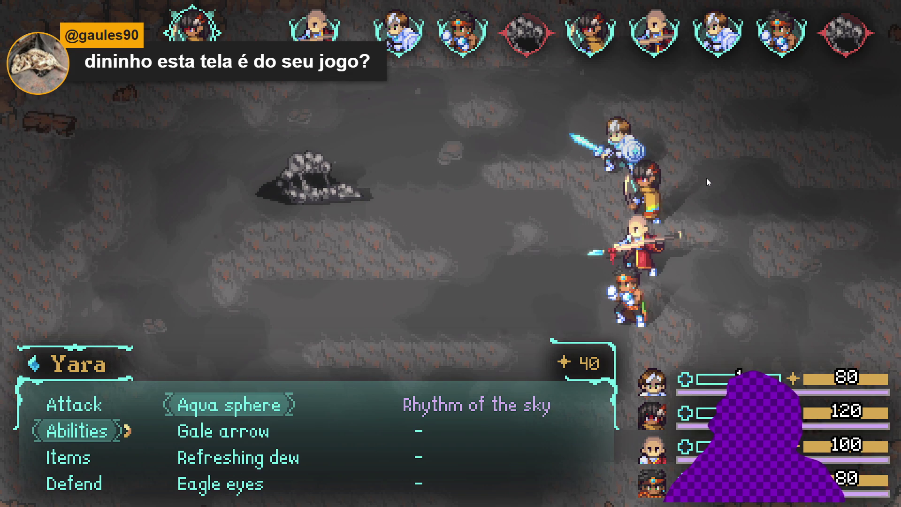
key(Return)
key(Return)
key(Right)
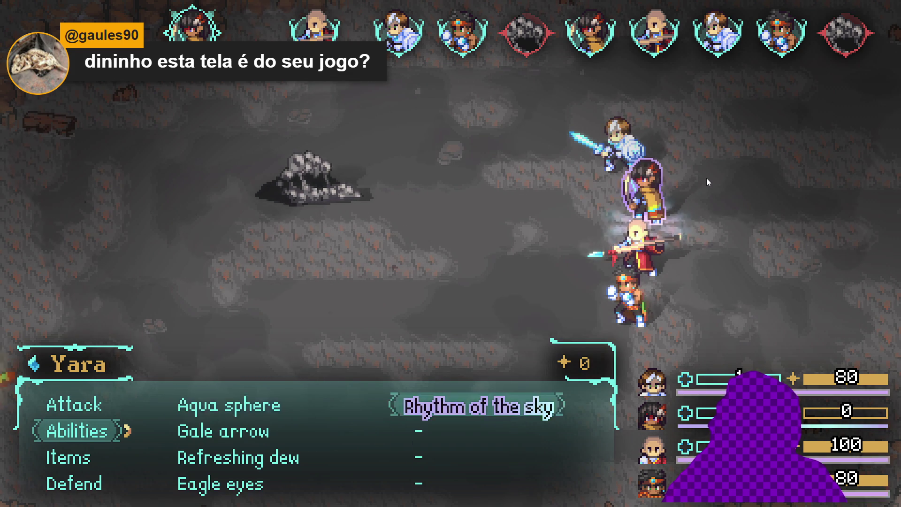
key(Return)
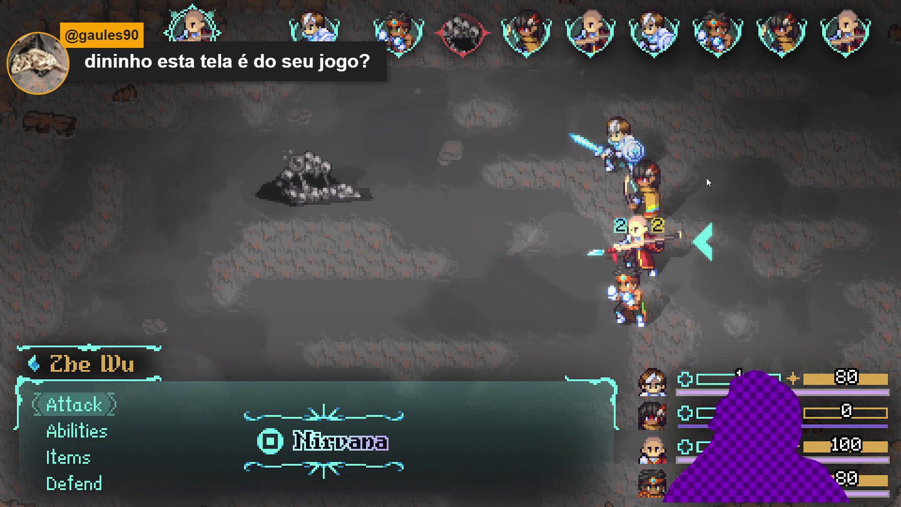
Have Zhe Wu cast Abyssal Bog on the enemy.
key(Down)
key(Down)
key(Up)
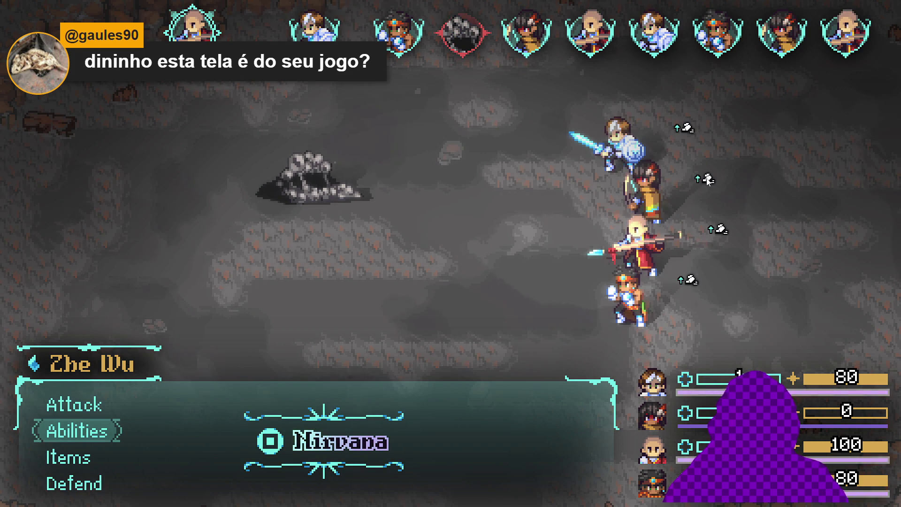
key(Return)
key(Down)
key(Down)
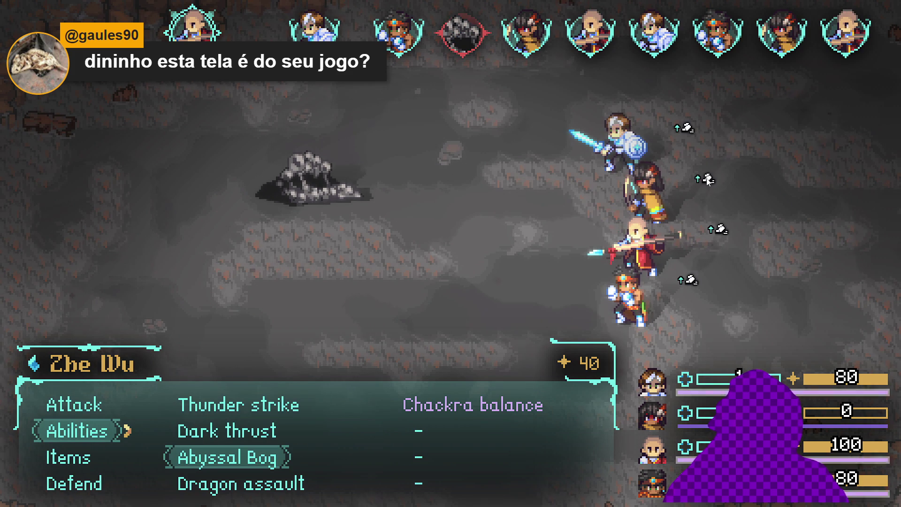
key(Right)
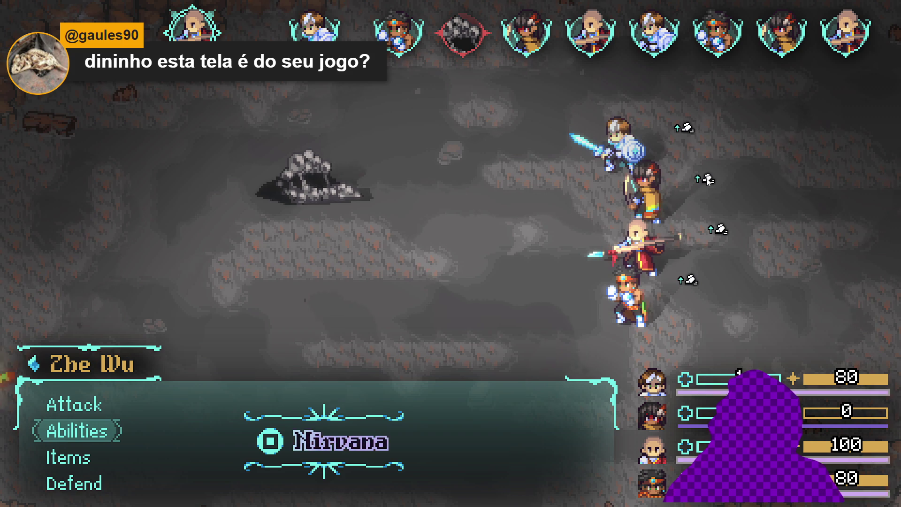
key(Left)
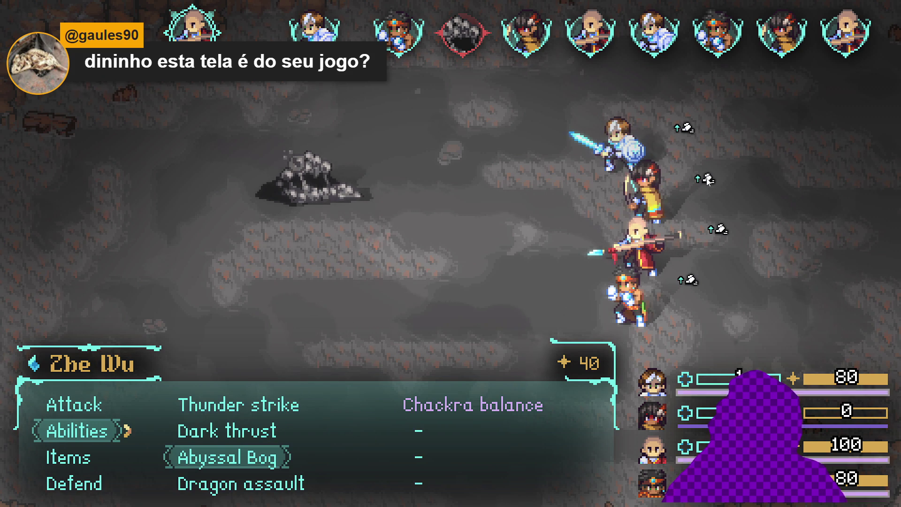
key(Return)
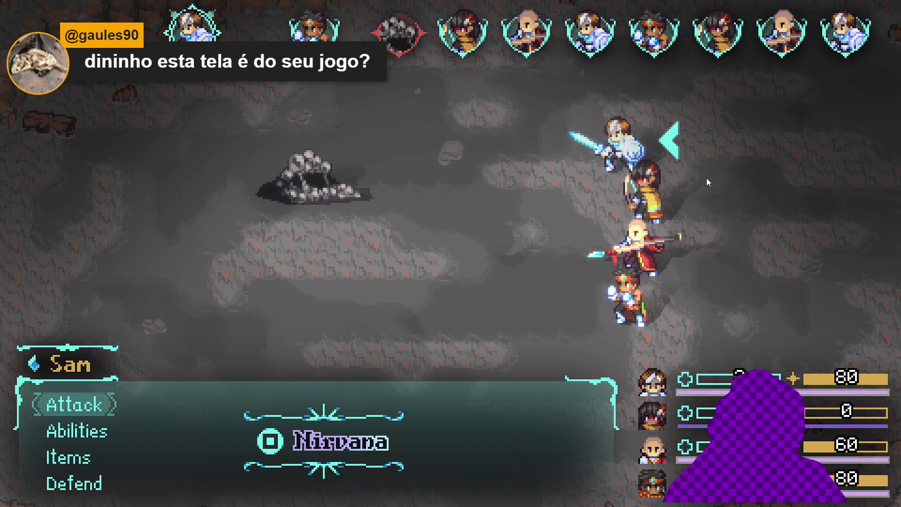
Trigger Sam's Nirvana burst and cast Fortress of serenity on the whole party.
key(q)
key(Down)
key(Down)
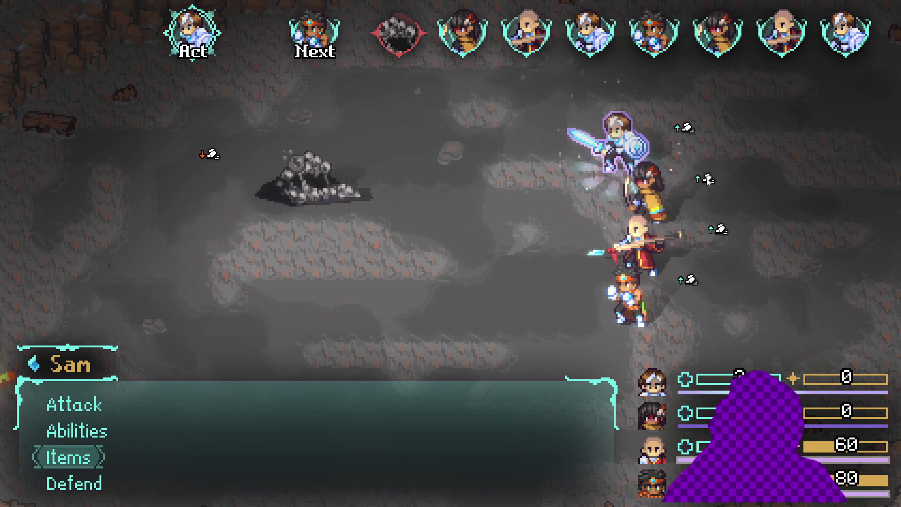
key(Up)
key(Return)
key(Right)
key(Return)
key(Return)
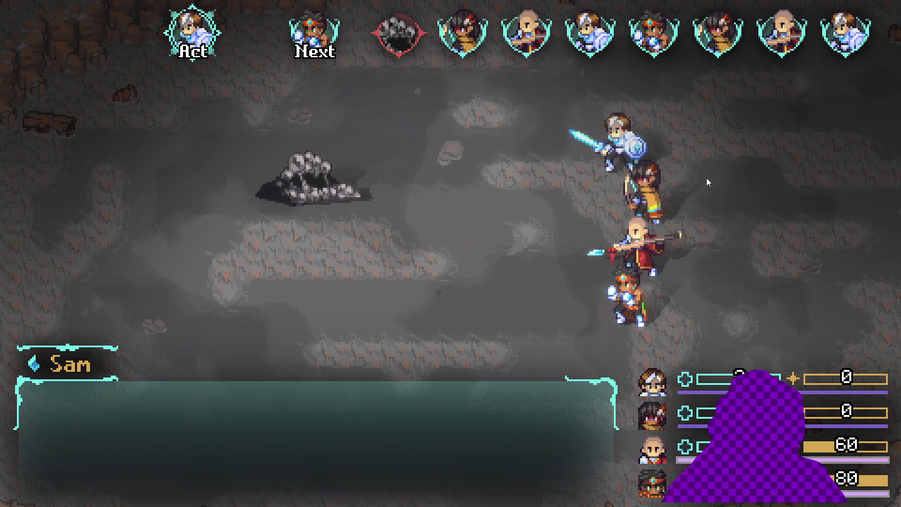
Unleash Themba's Flaming Uppercut on the Sloth Blob and collect the victory spoils.
key(Down)
key(Return)
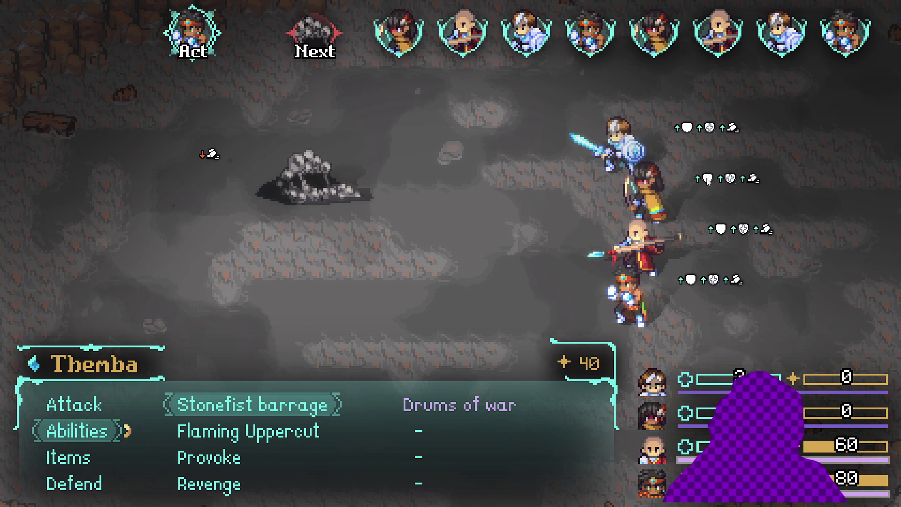
key(Down)
key(Down)
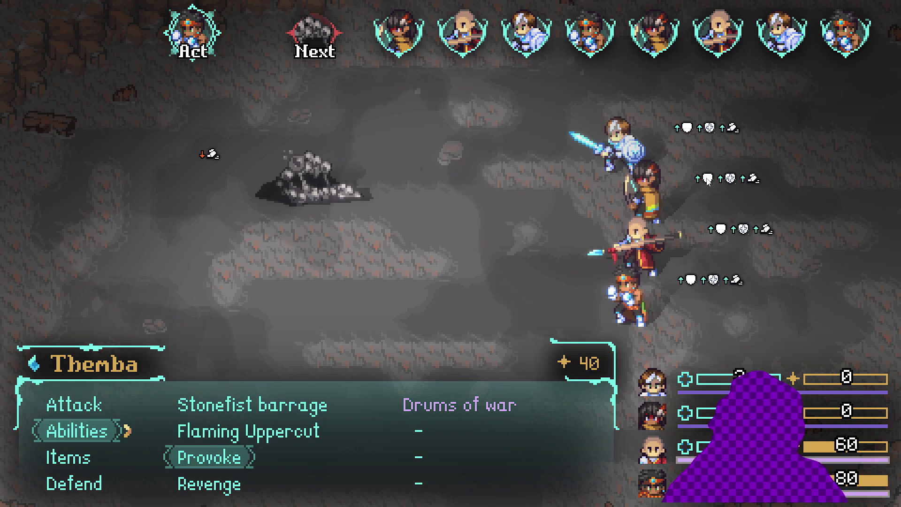
key(Up)
key(Up)
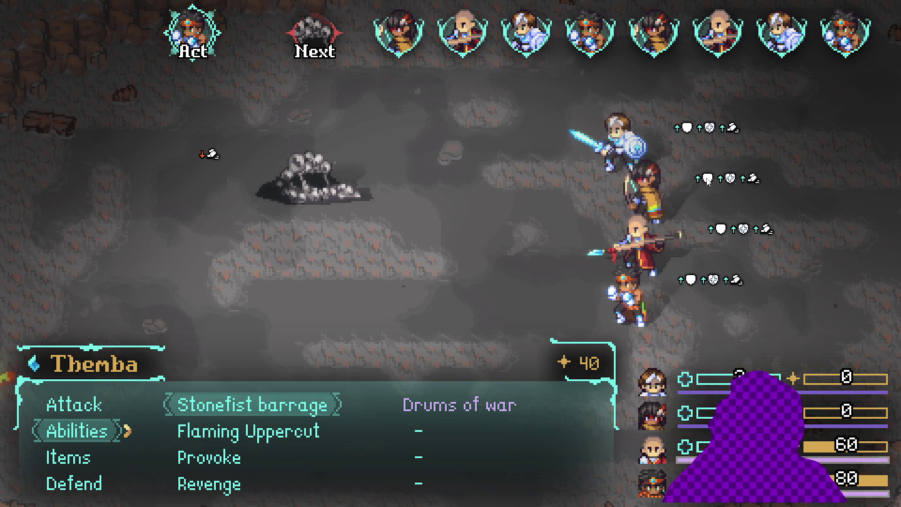
key(Down)
key(Down)
key(Up)
key(Return)
key(Return)
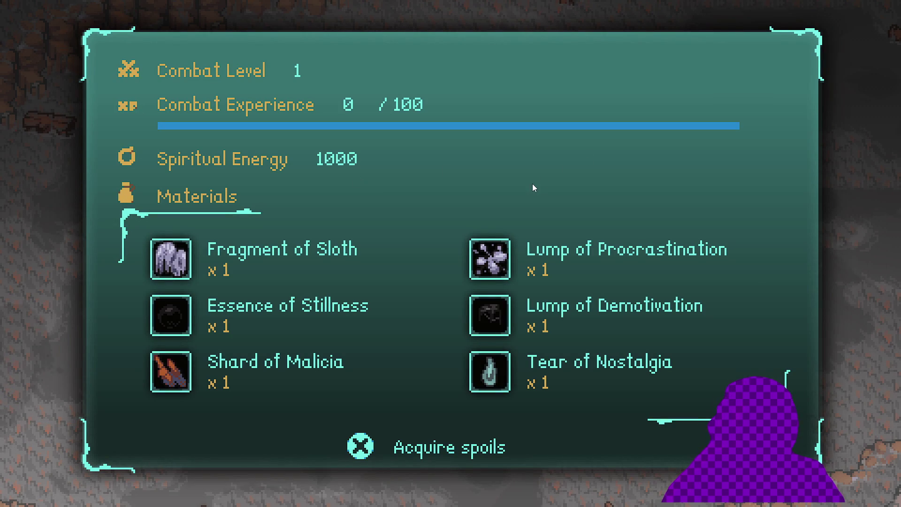
key(Return)
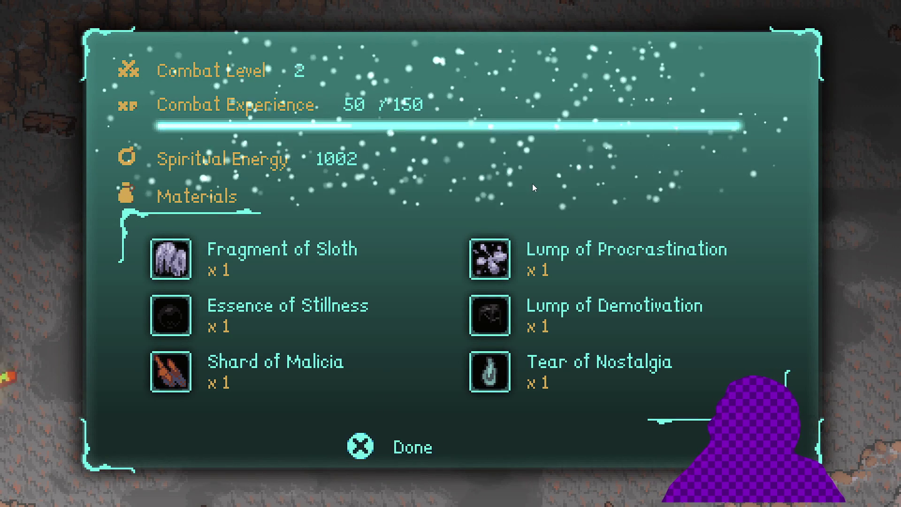
key(Return)
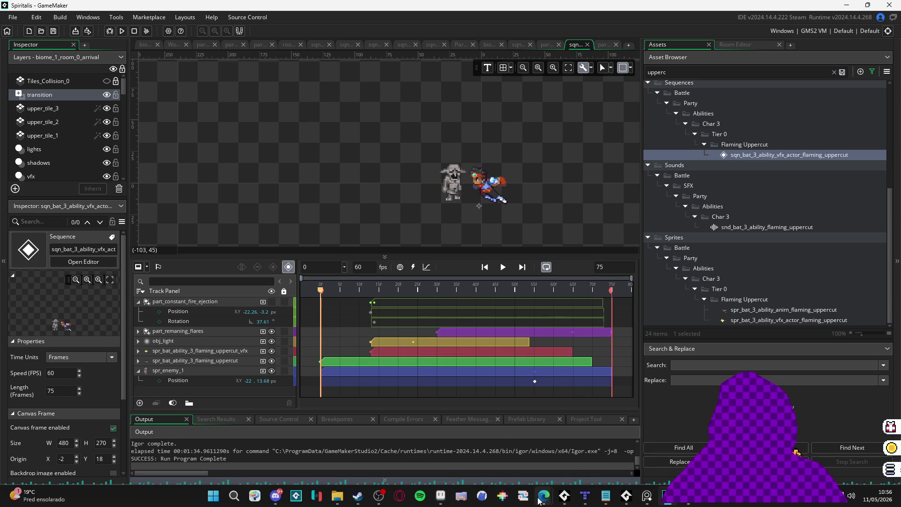
Leave the GameMaker IDE and bring item_cast_faint_crystal.aseprite back to the front.
mouse_move(539, 502)
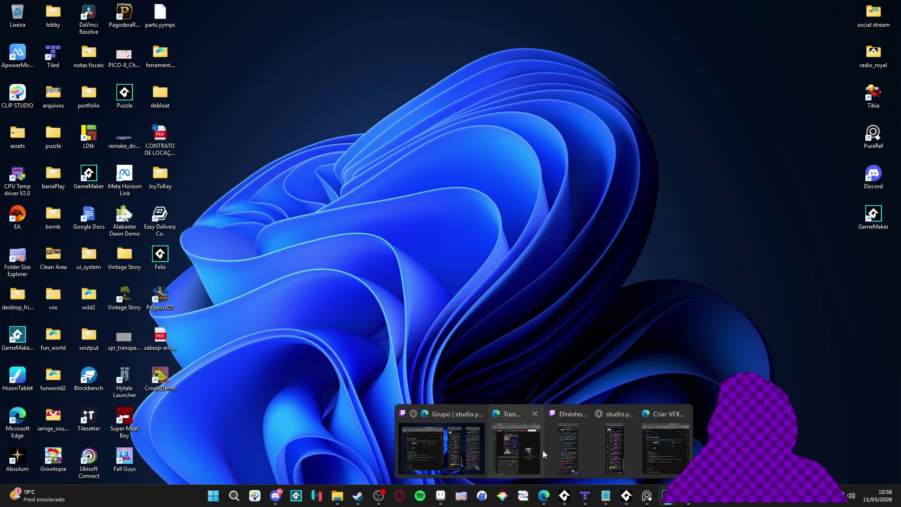
click(542, 449)
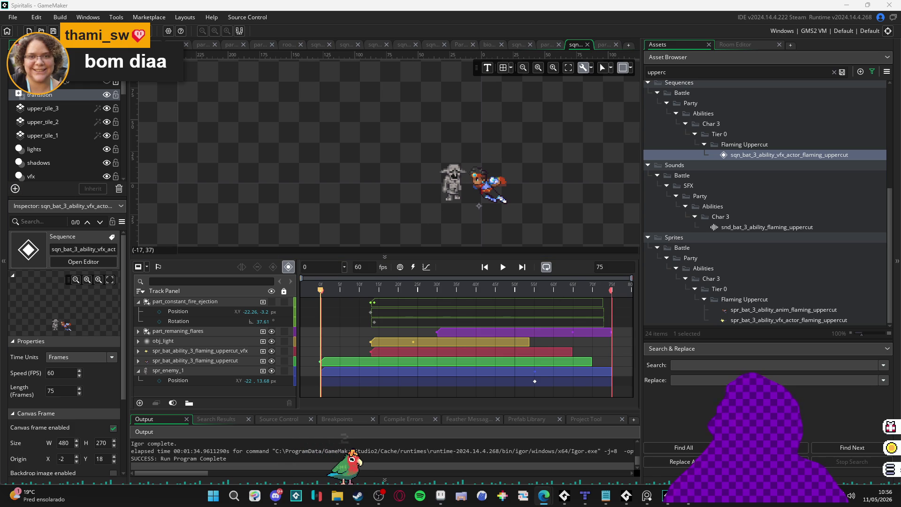
click(440, 496)
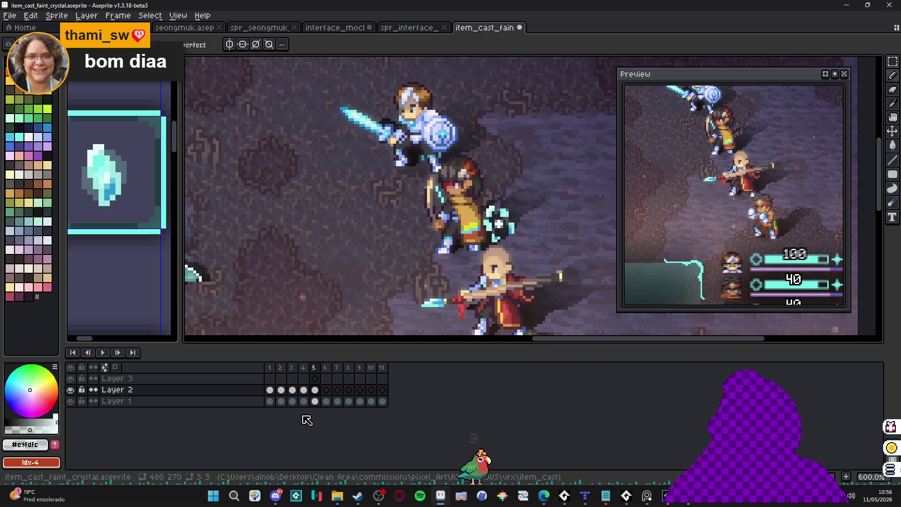
Compare with frame 4, then draw white cross rays through the crystal on frame 5.
click(304, 390)
click(314, 390)
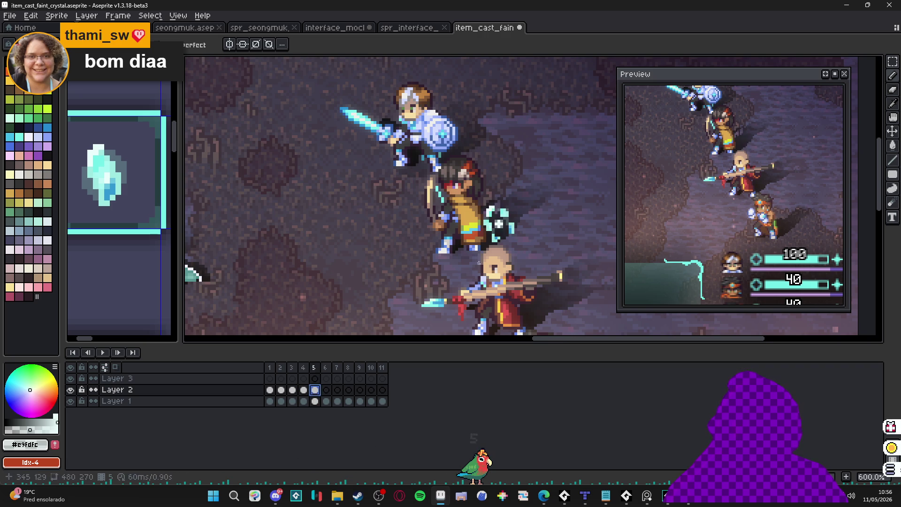
scroll(507, 211, up, 3)
mouse_move(507, 211)
mouse_down()
mouse_move(506, 155)
mouse_move(507, 212)
mouse_move(553, 210)
mouse_up()
click(504, 210)
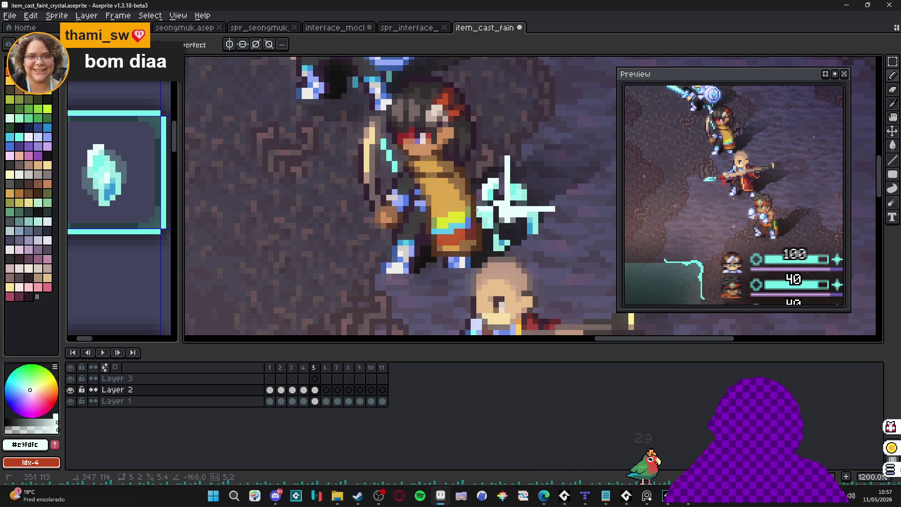
shift+click(466, 207)
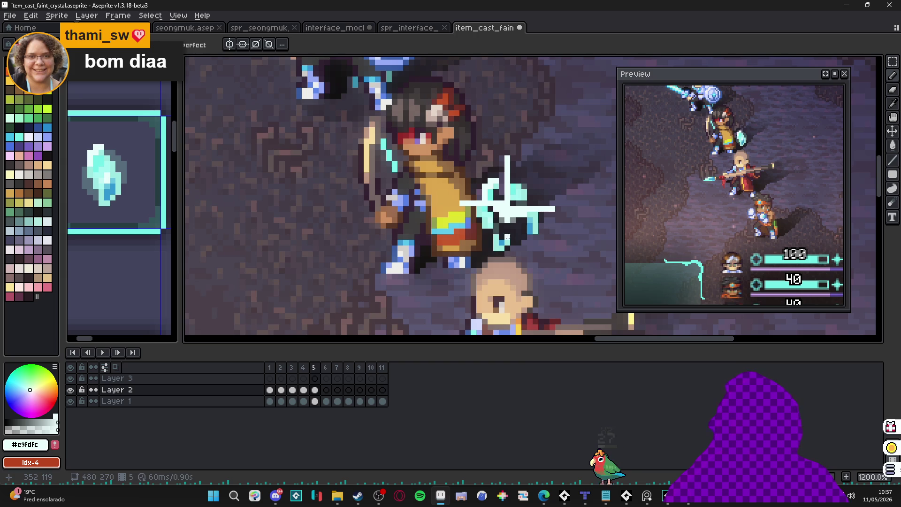
shift+click(506, 265)
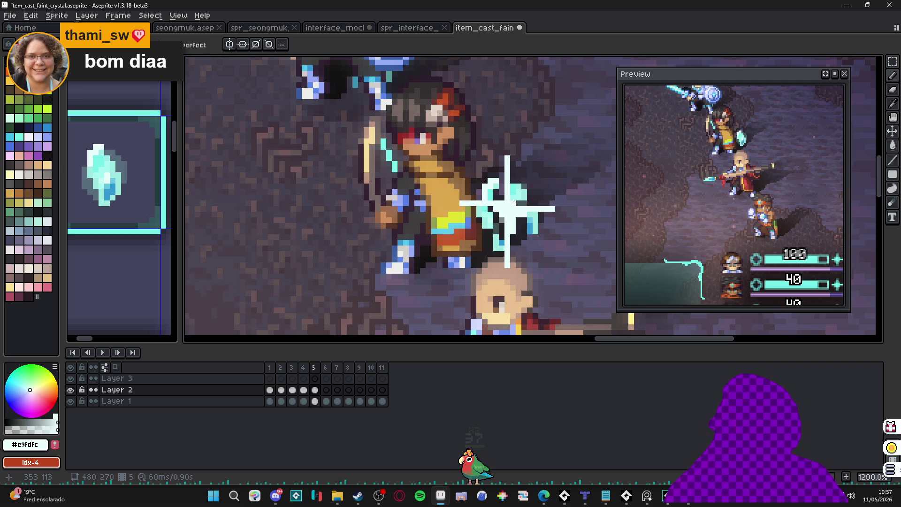
alt+click(506, 213)
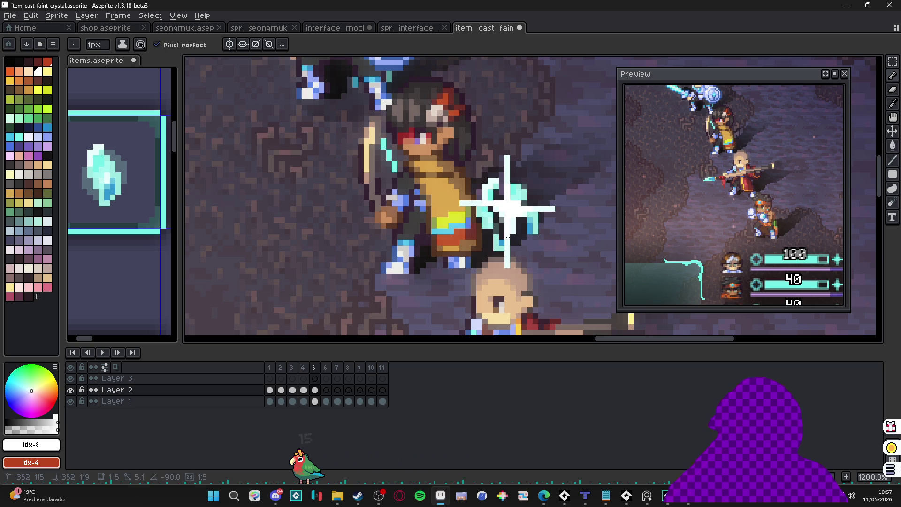
click(512, 223)
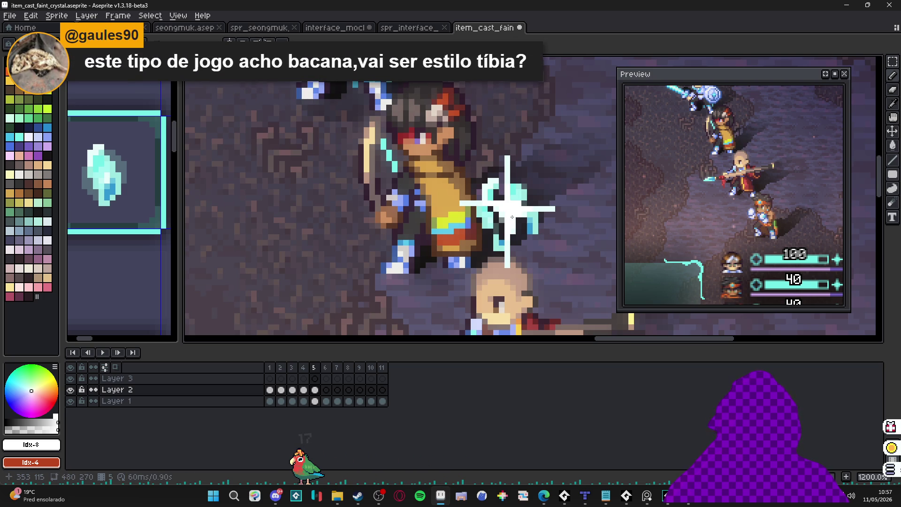
Eyedrop pale cyan #e9fdfc and white from the sparkle, and reselect Layer 2's frame 5 cel.
scroll(512, 207, down, 3)
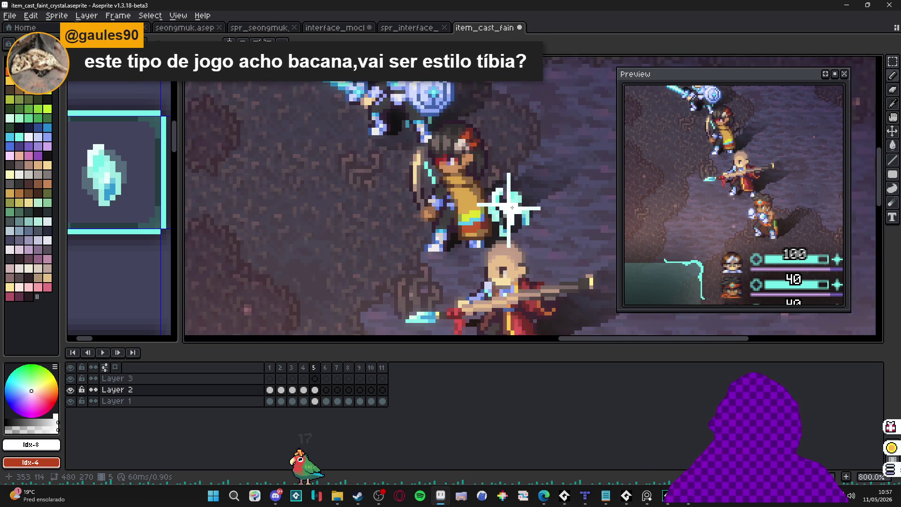
scroll(517, 208, up, 3)
scroll(516, 209, up, 3)
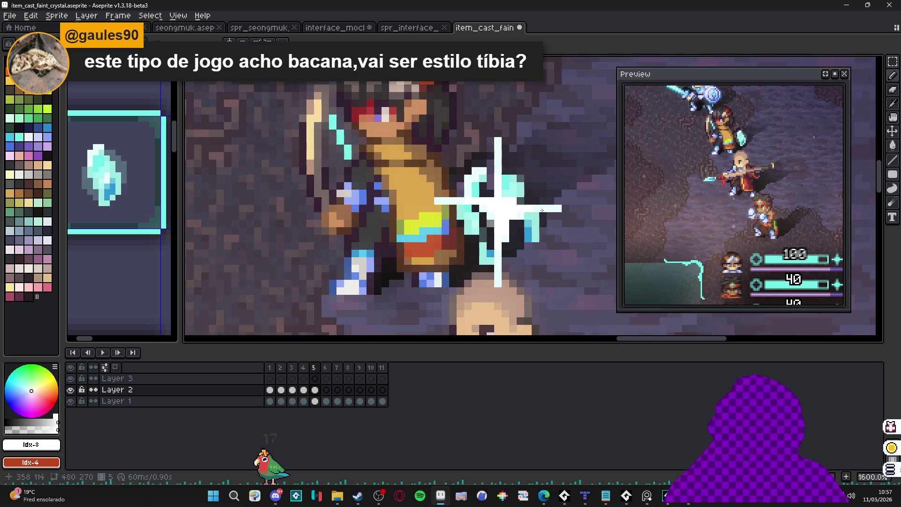
alt+click(485, 198)
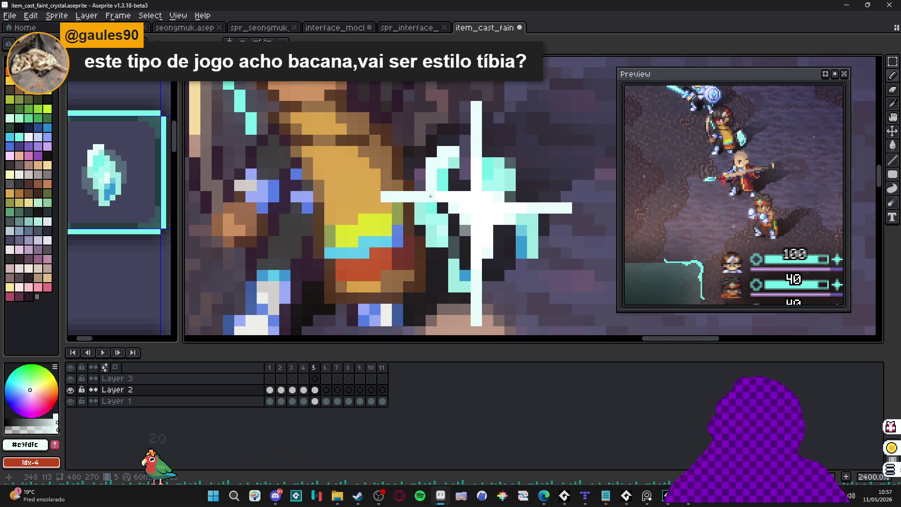
alt+click(485, 221)
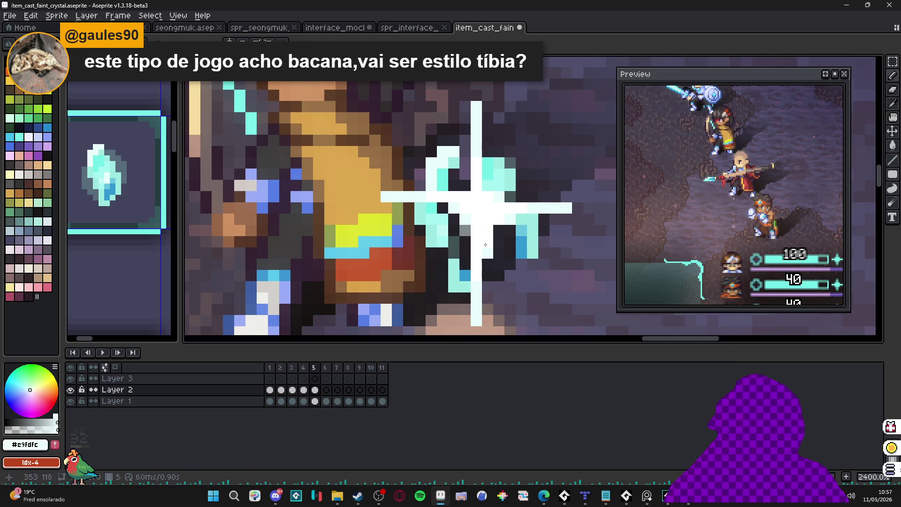
alt+click(497, 216)
scroll(501, 246, down, 5)
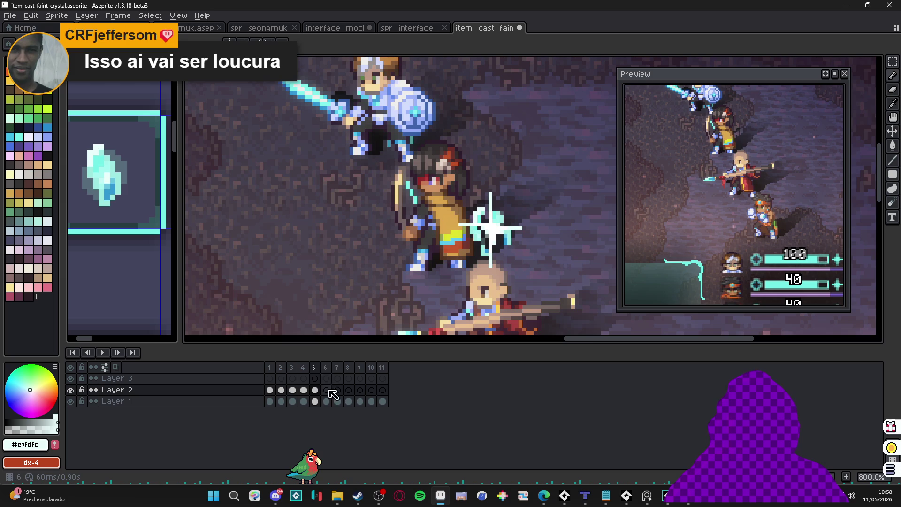
click(315, 389)
scroll(499, 228, up, 2)
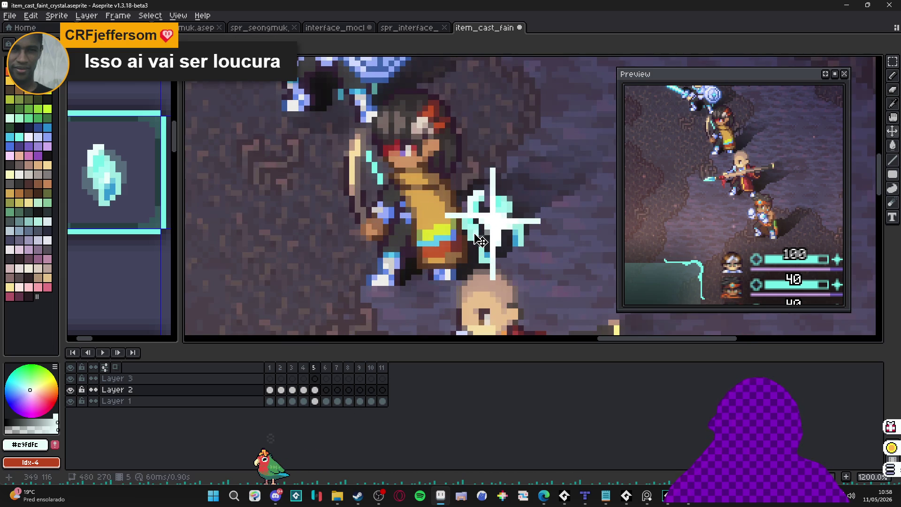
click(313, 390)
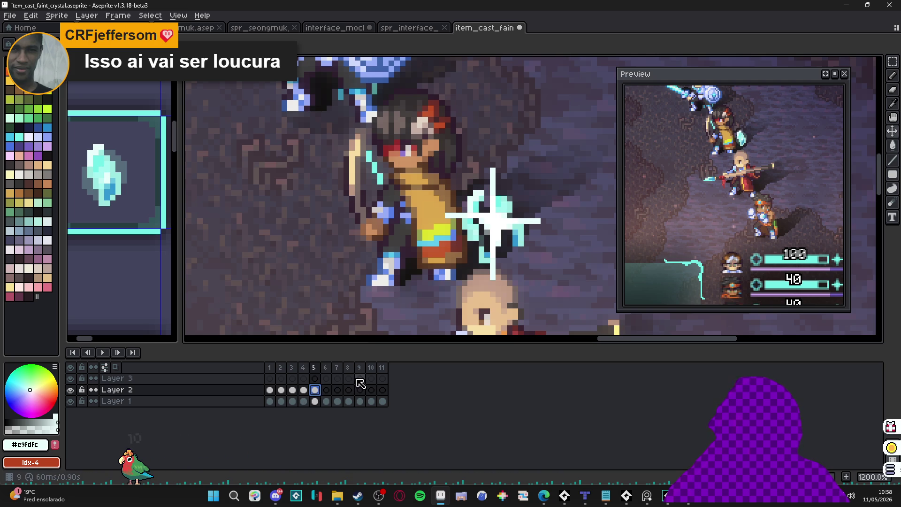
On frame 6, nudge several small cyan shard blocks outward around the sparkle and drop them in place.
key(Left)
click(315, 390)
click(326, 390)
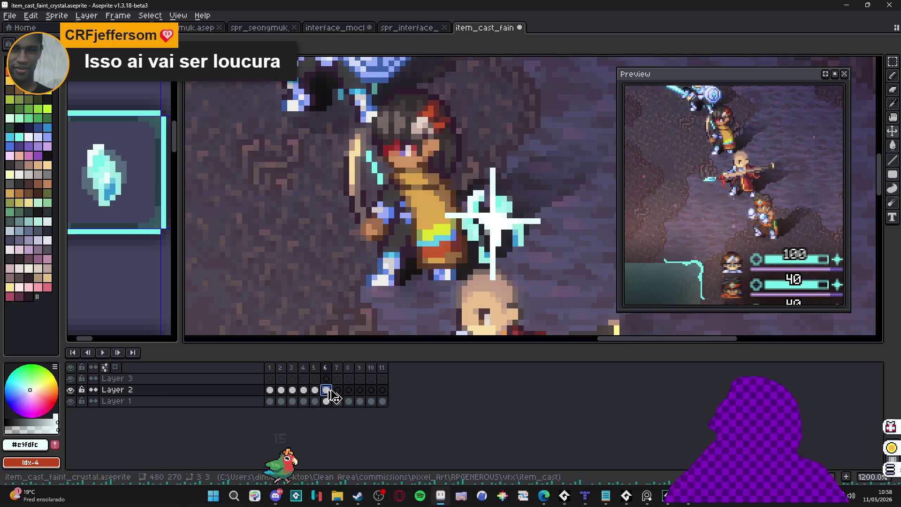
scroll(465, 231, up, 1)
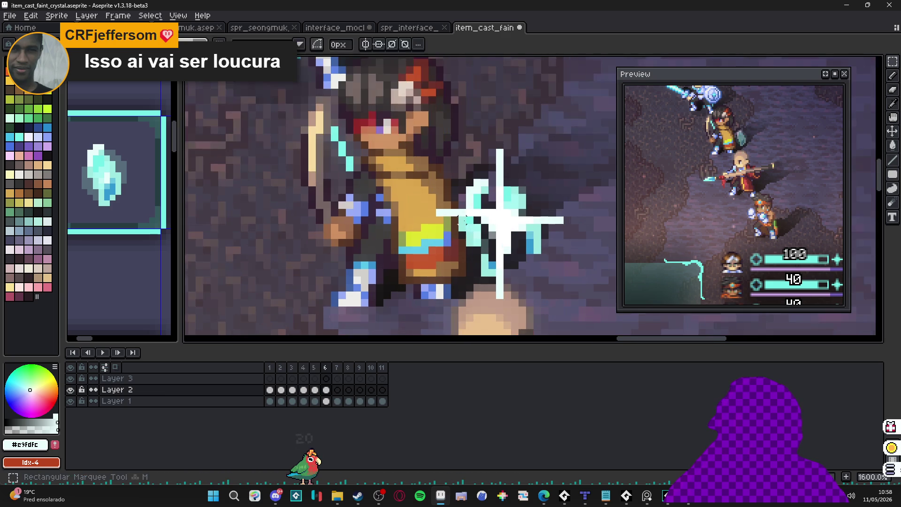
mouse_move(463, 233)
mouse_down()
mouse_move(497, 280)
mouse_move(489, 287)
mouse_up()
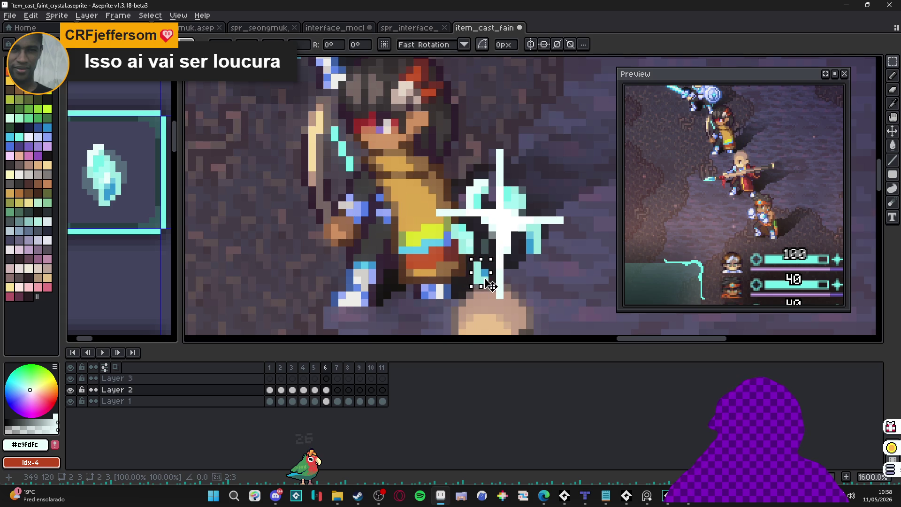
click(535, 246)
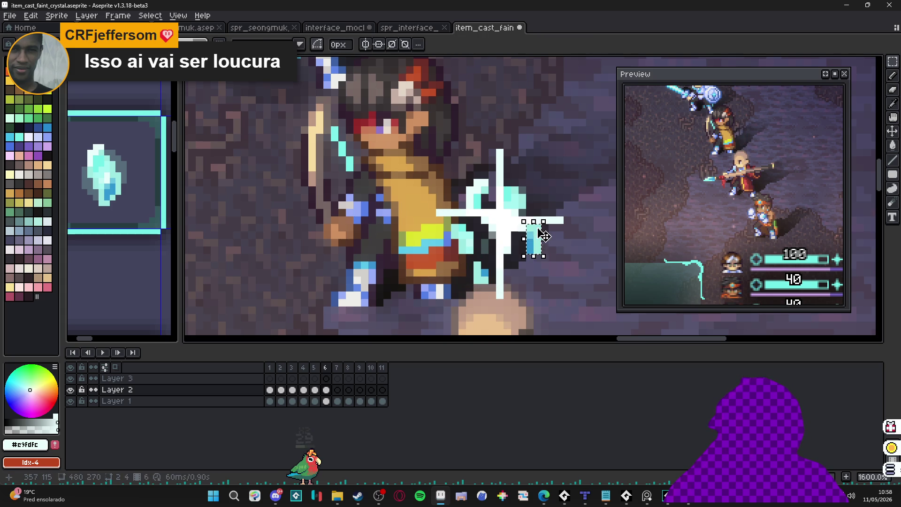
drag(538, 233, 548, 259)
mouse_move(502, 185)
mouse_down()
mouse_move(522, 202)
mouse_move(530, 195)
mouse_up()
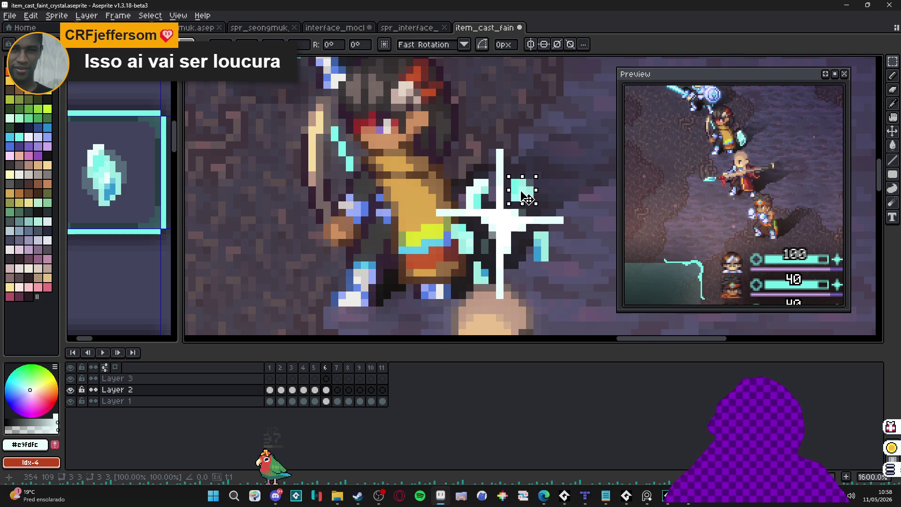
click(476, 185)
mouse_move(474, 181)
mouse_down()
mouse_move(481, 196)
mouse_move(472, 200)
mouse_up()
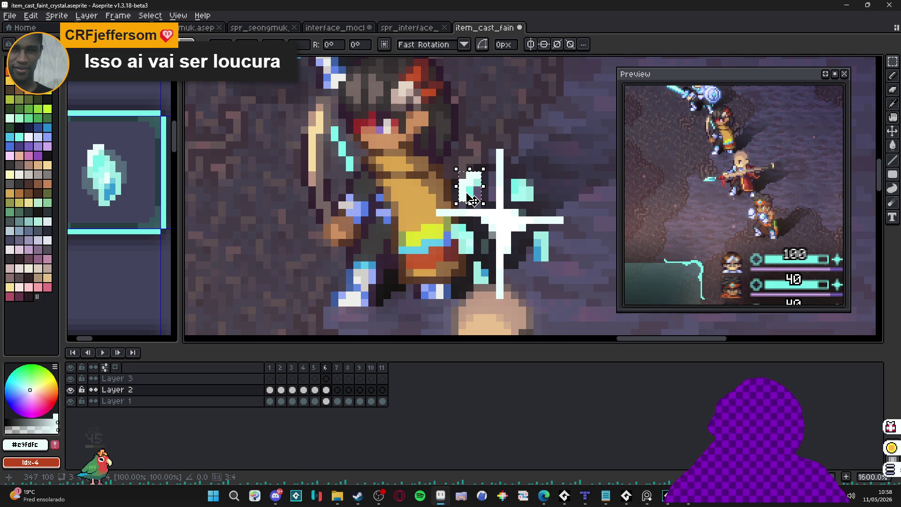
click(517, 225)
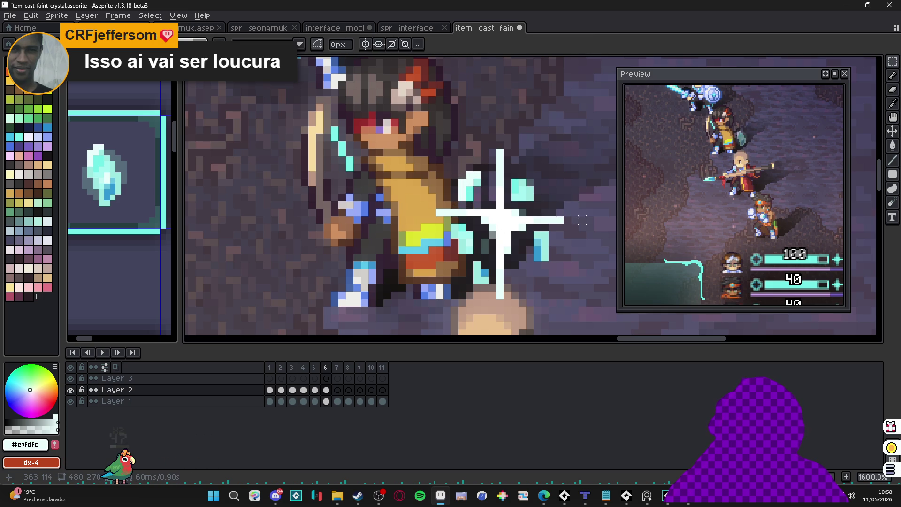
key(b)
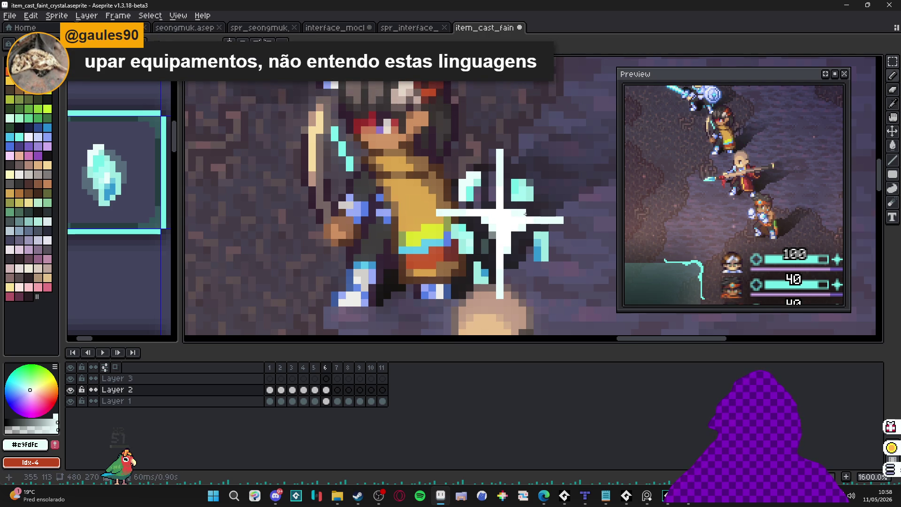
Extend the pale cyan cross arms outward and erase part of the bright centre.
alt+click(523, 214)
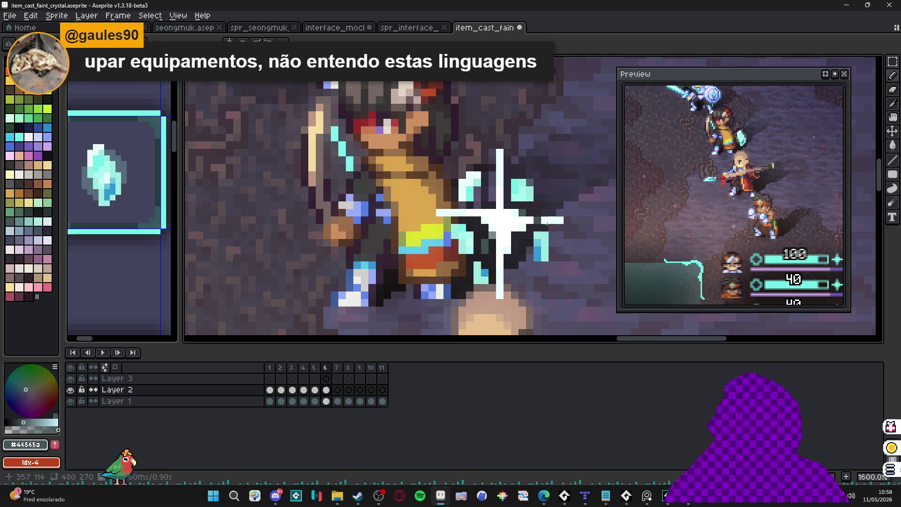
alt+click(527, 224)
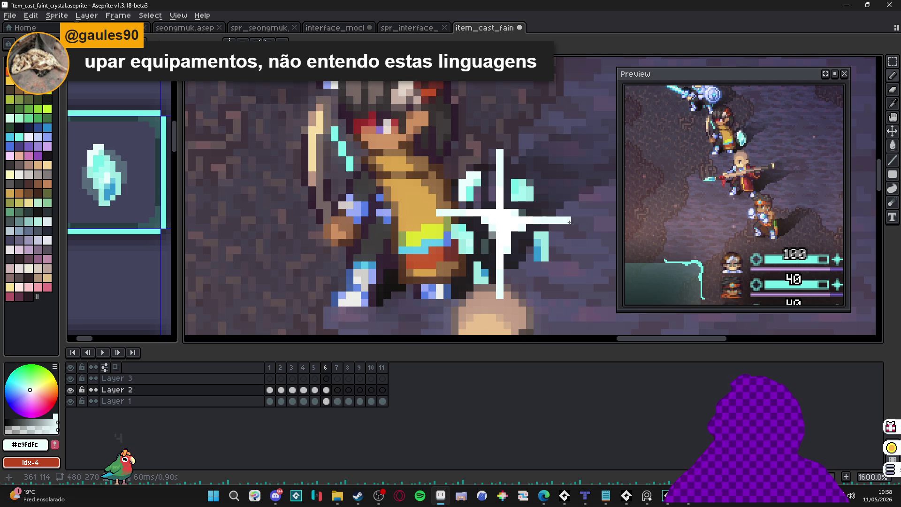
click(568, 219)
click(500, 146)
click(500, 138)
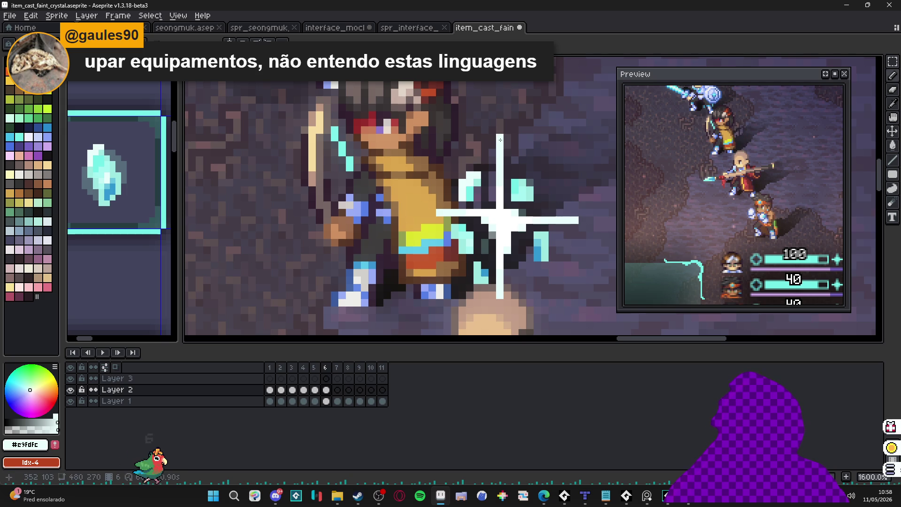
click(432, 213)
click(500, 302)
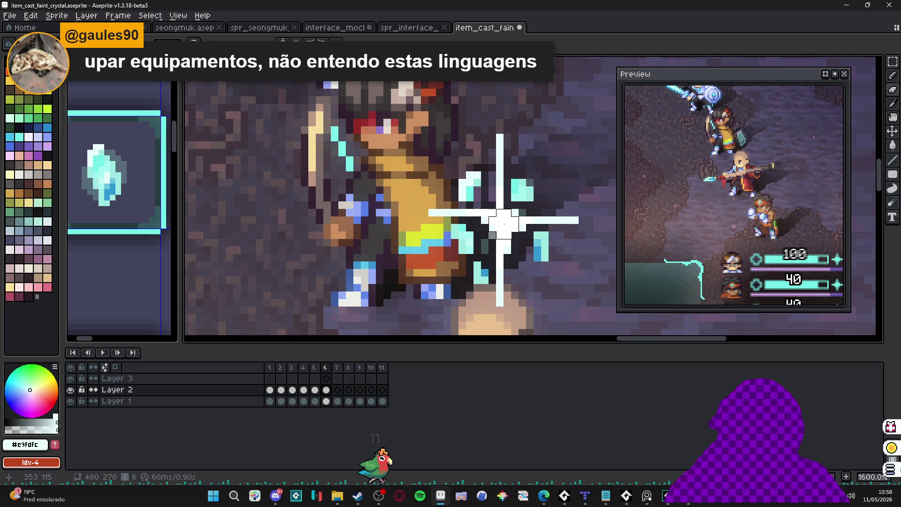
click(504, 224)
click(505, 221)
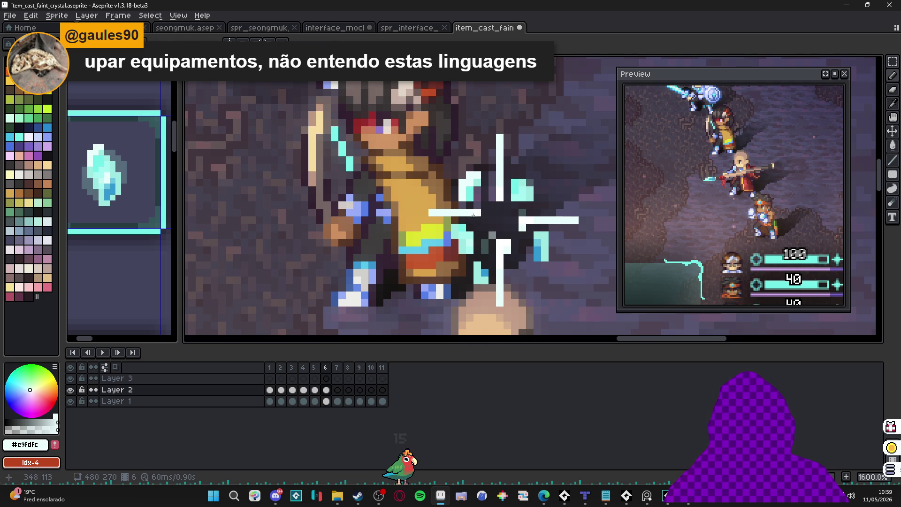
scroll(478, 212, up, 1)
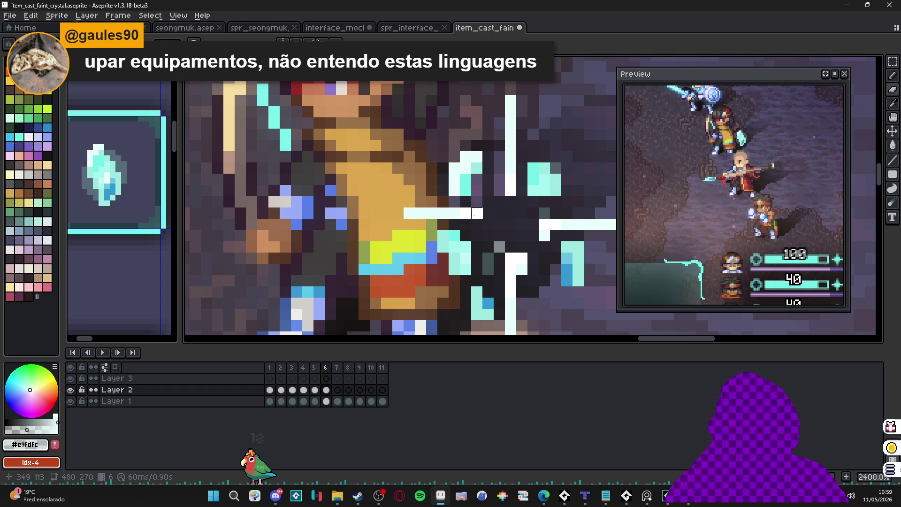
key(ctrl+z)
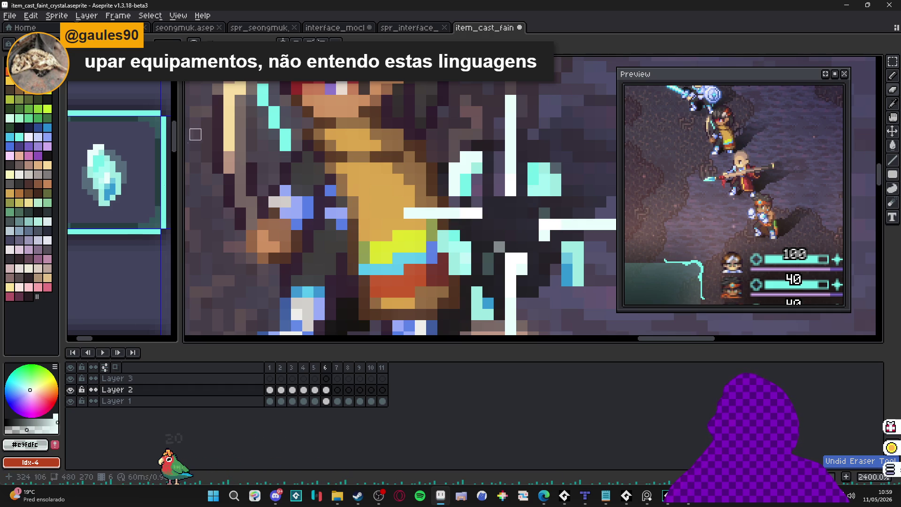
key(b)
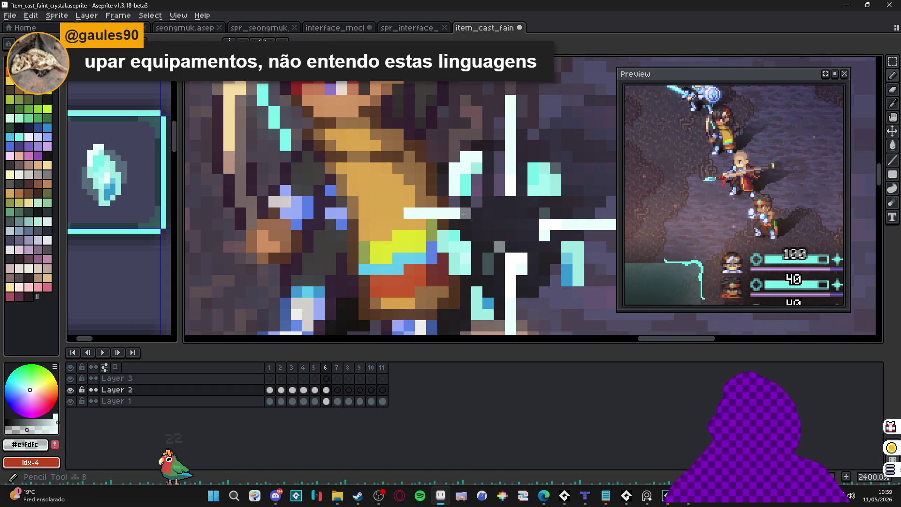
Paint dark and grey over the inner sections of the upper, horizontal and lower arms.
mouse_move(479, 214)
mouse_down()
mouse_move(506, 196)
mouse_move(509, 168)
mouse_up()
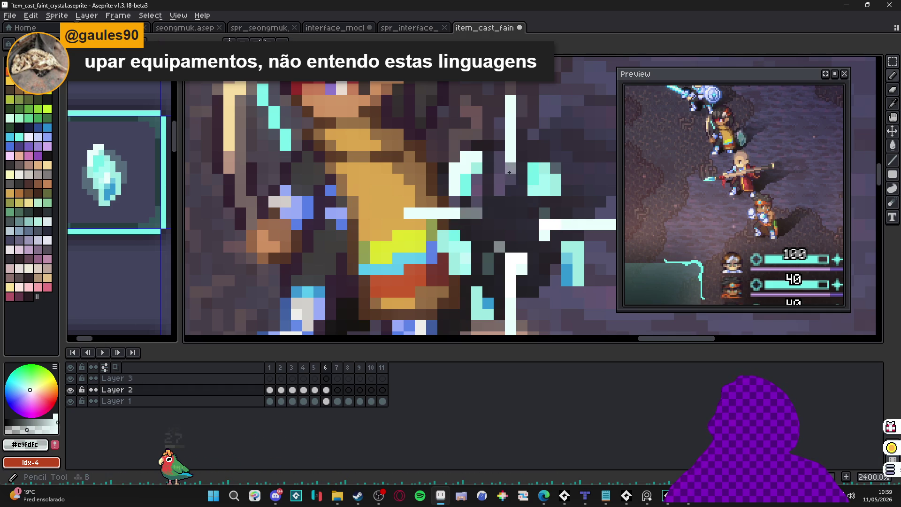
mouse_move(556, 238)
mouse_down()
mouse_move(544, 234)
mouse_move(563, 224)
mouse_move(542, 225)
mouse_up()
mouse_move(535, 270)
mouse_down()
mouse_move(521, 267)
mouse_move(522, 246)
mouse_move(511, 277)
mouse_move(514, 259)
mouse_up()
scroll(524, 241, down, 2)
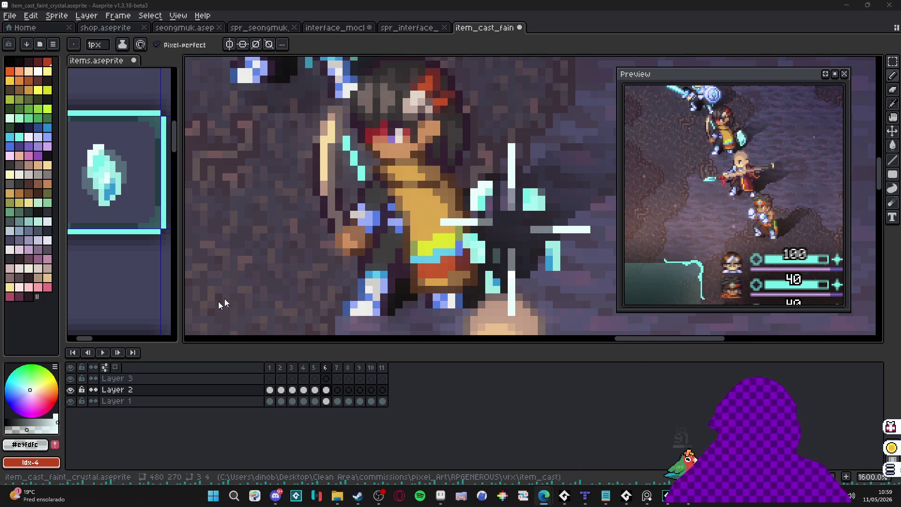
key(alt+Tab)
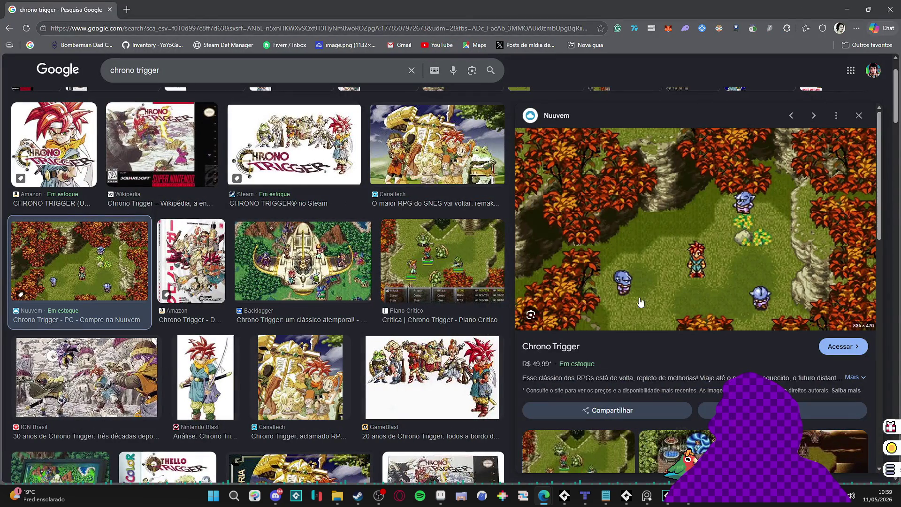
Browse the Chrono Trigger battle and airship screenshots in Google Images, then close the browser.
click(416, 256)
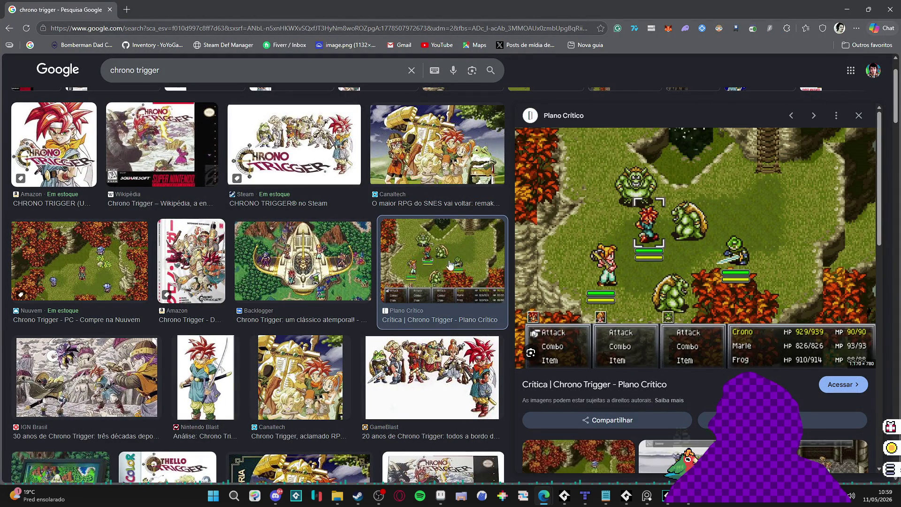
key(Left)
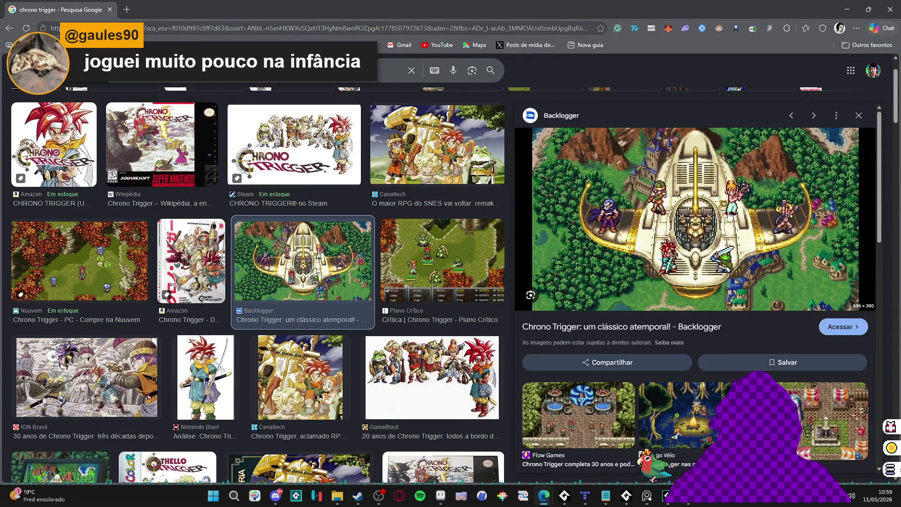
scroll(711, 164, up, 2)
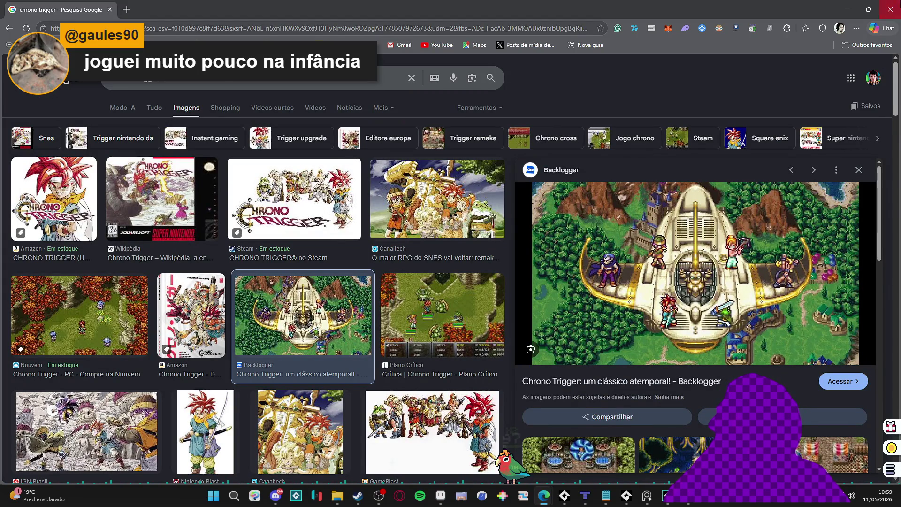
click(889, 9)
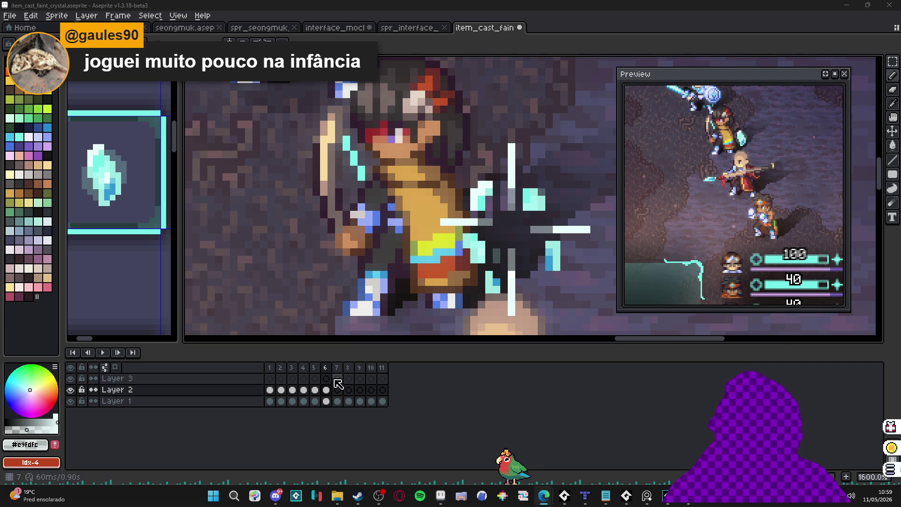
Compare Layer 2 frames 5, 6 and 7, ending on frame 7 with frame 6's copied sparkle.
click(315, 390)
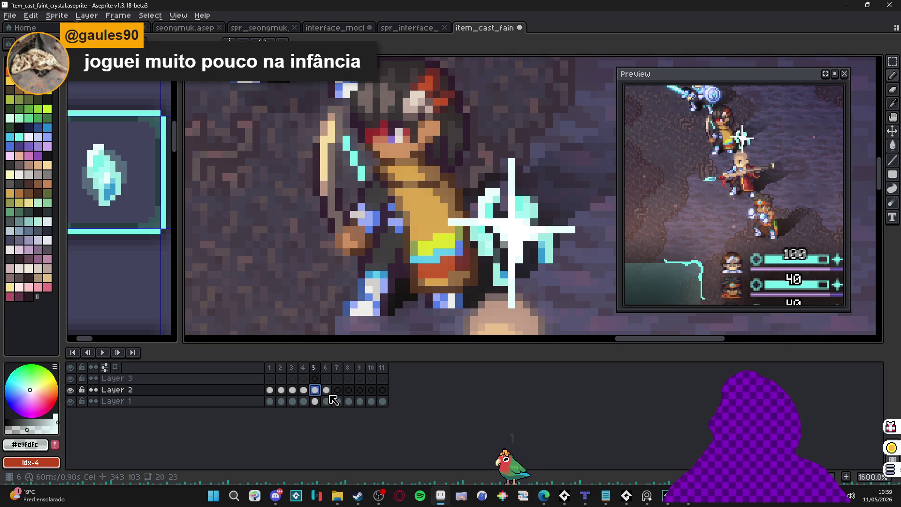
key(Right)
click(337, 390)
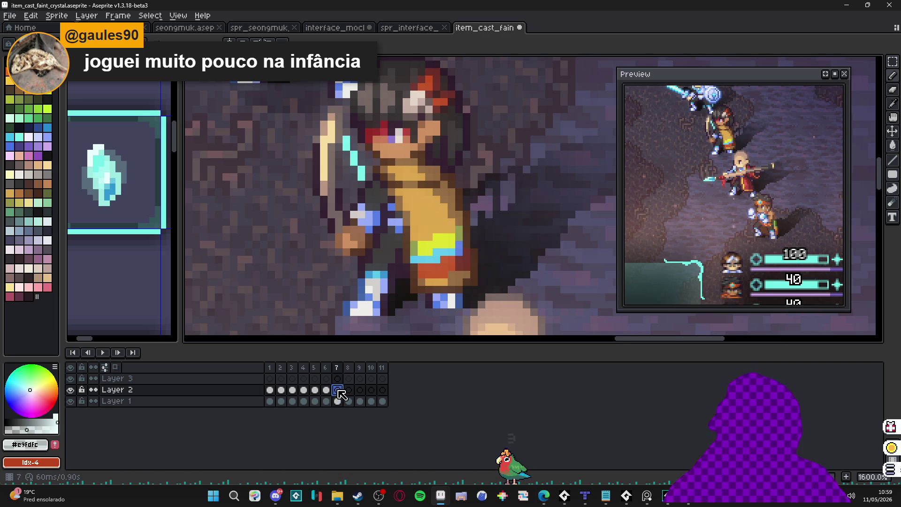
click(326, 390)
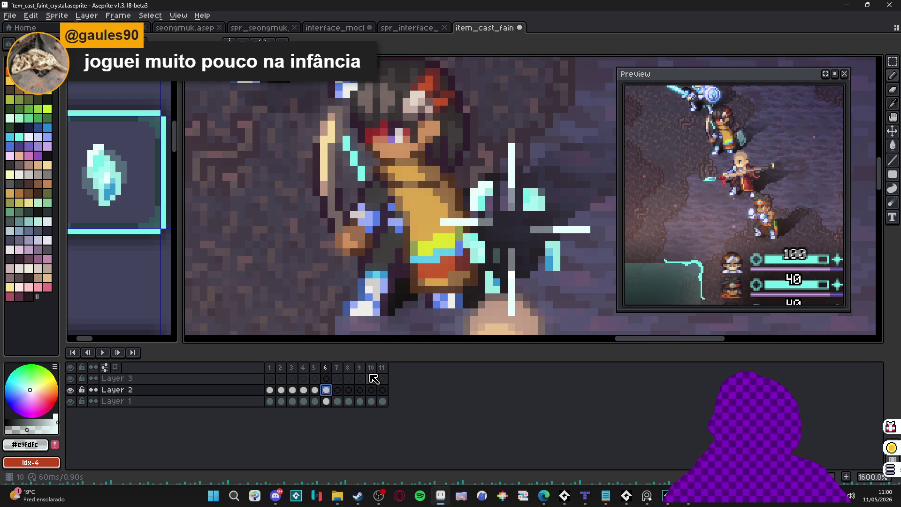
click(320, 389)
click(328, 390)
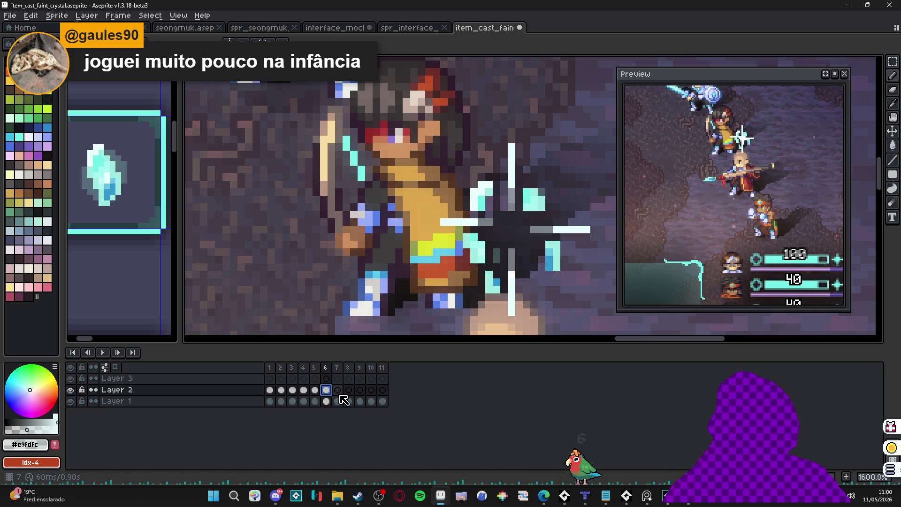
click(341, 395)
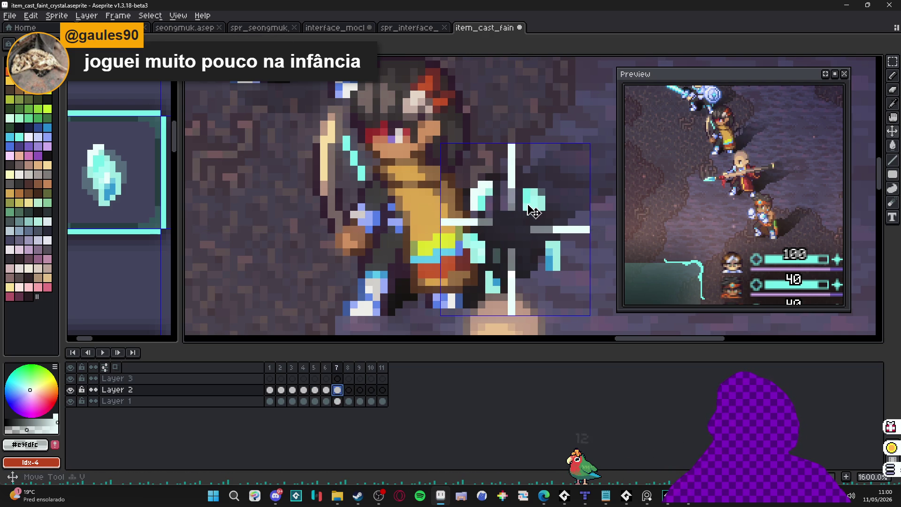
On frame 7, shift the cyan block and the right cyan column by one pixel each.
scroll(537, 208, up, 2)
mouse_move(518, 205)
mouse_down()
mouse_move(555, 167)
mouse_move(560, 192)
mouse_up()
mouse_move(458, 174)
mouse_down()
mouse_move(450, 197)
mouse_move(477, 171)
mouse_move(465, 165)
mouse_move(467, 156)
mouse_up()
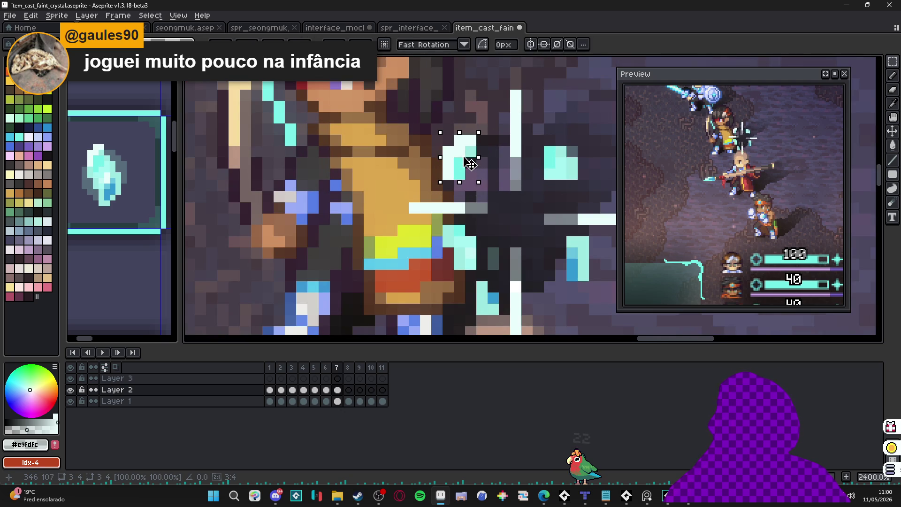
key(ctrl+d)
key(ctrl+z)
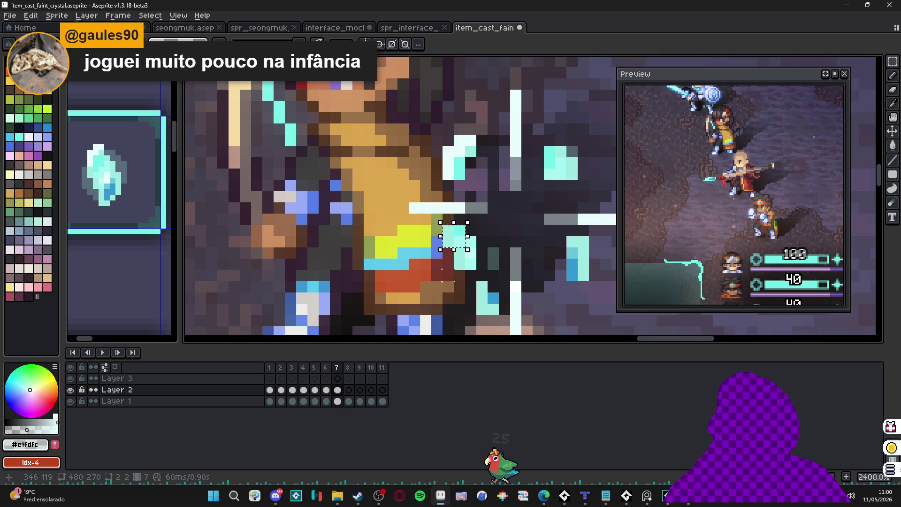
mouse_move(467, 248)
mouse_down()
mouse_move(451, 252)
mouse_move(498, 312)
mouse_move(476, 317)
mouse_up()
mouse_move(568, 237)
mouse_down()
mouse_move(586, 279)
mouse_move(595, 277)
mouse_up()
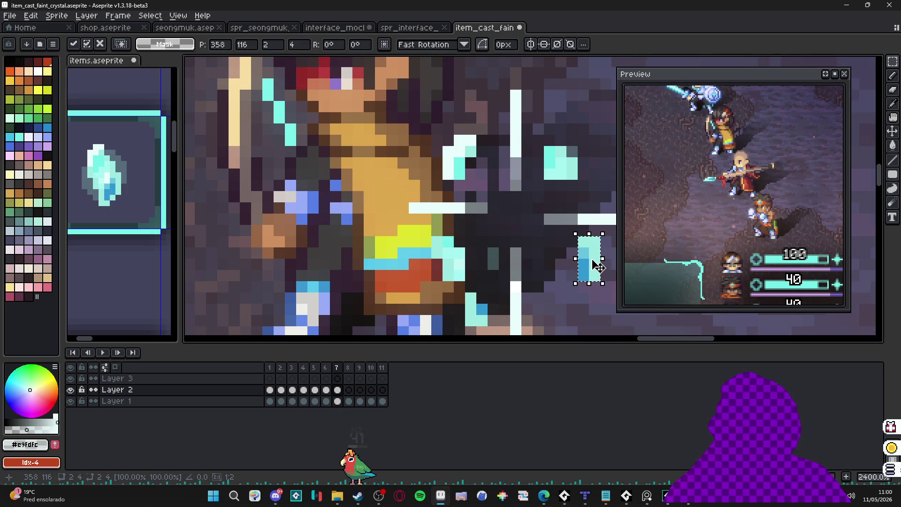
scroll(565, 261, right, 2)
drag(569, 262, 565, 268)
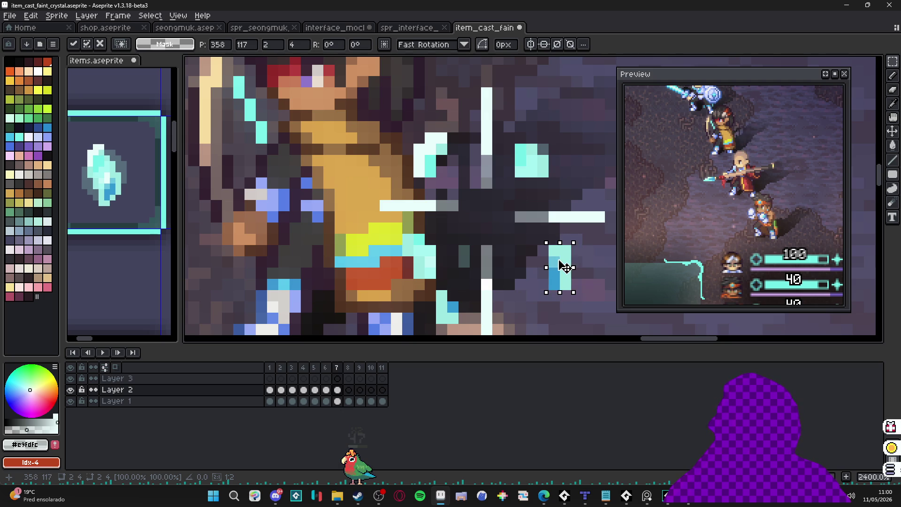
click(478, 208)
Shorten the left white bar and squash the lower vertical arm to three pixels tall.
mouse_move(460, 223)
mouse_down()
mouse_move(473, 327)
mouse_move(467, 237)
mouse_up()
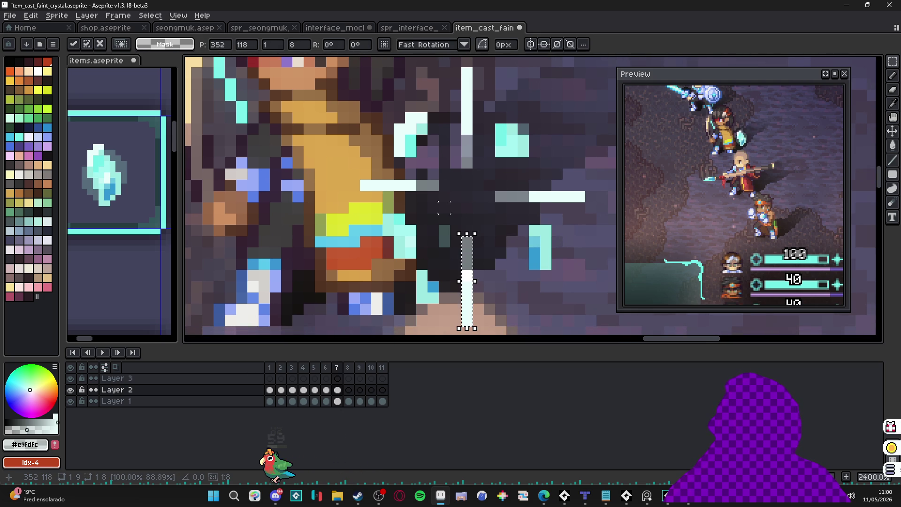
mouse_move(434, 185)
mouse_down()
mouse_move(383, 183)
mouse_move(420, 193)
mouse_move(439, 185)
mouse_move(372, 185)
mouse_up()
click(397, 194)
drag(460, 235, 474, 328)
drag(464, 234, 468, 291)
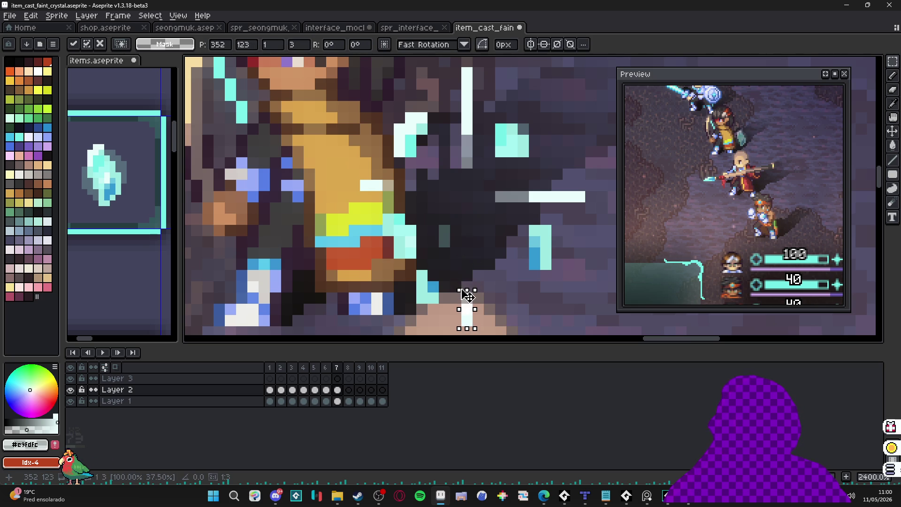
click(493, 189)
Shrink the right white bar to two pixels and squash the upper arm to a short stub.
drag(493, 189, 588, 205)
drag(493, 198, 559, 198)
click(455, 150)
drag(467, 169, 467, 65)
drag(471, 173, 469, 118)
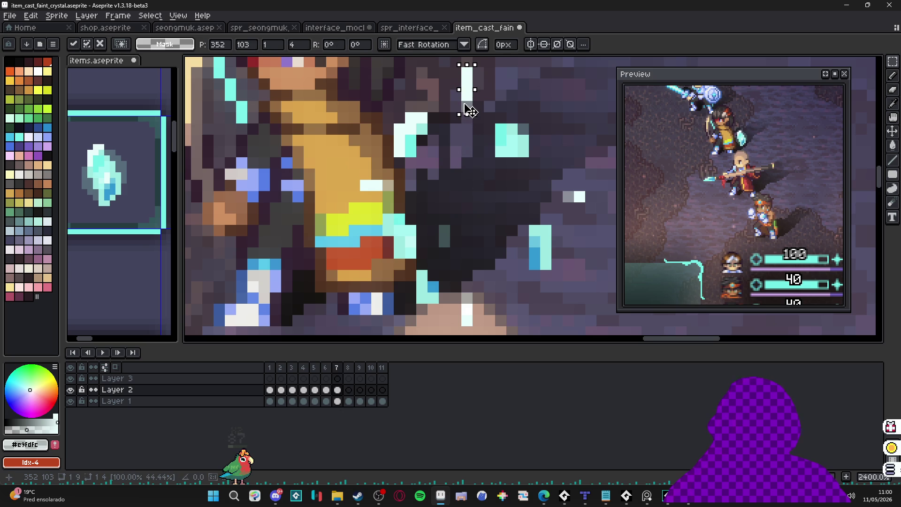
key(Return)
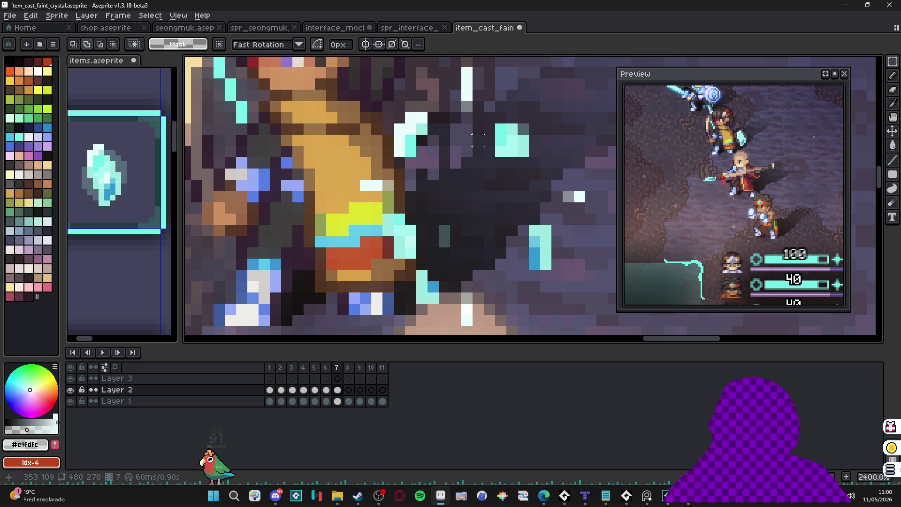
scroll(436, 276, down, 3)
Compare frames 6 and 7, then move on to frame 8 of Layer 2.
click(326, 390)
click(339, 390)
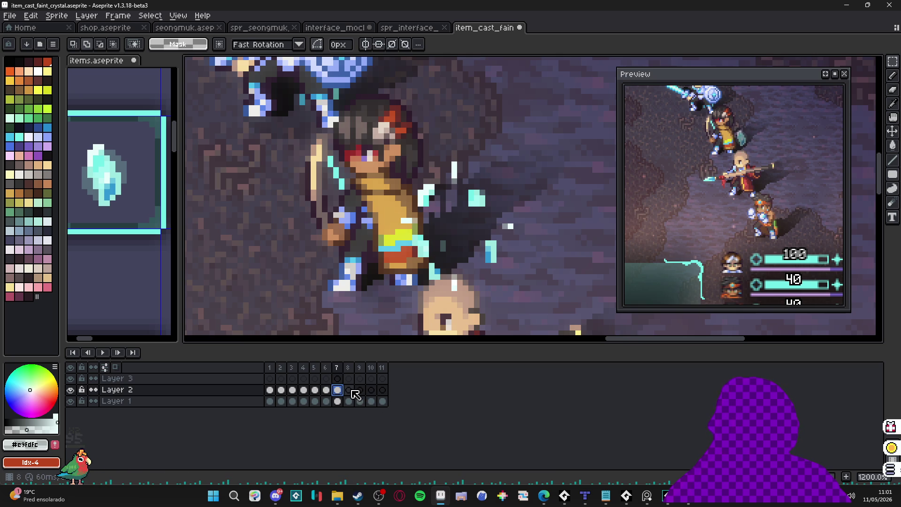
click(349, 391)
scroll(481, 242, up, 2)
key(v)
Erase the cyan block's edge rows, its blue corner pixel, and several cyan shard and particle pixels.
key(e)
mouse_move(459, 141)
mouse_down()
mouse_move(448, 148)
mouse_move(458, 162)
mouse_move(482, 162)
mouse_up()
drag(493, 240, 504, 240)
click(492, 274)
drag(403, 308, 392, 297)
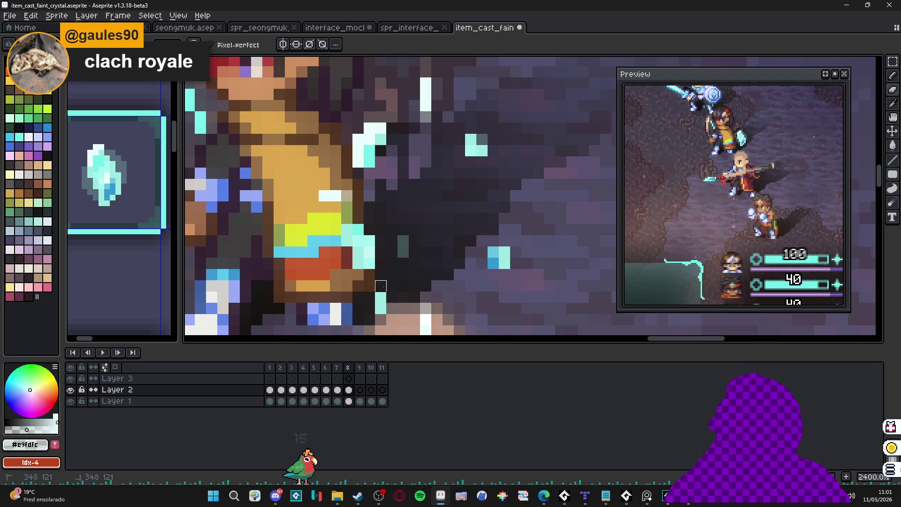
drag(376, 235, 373, 264)
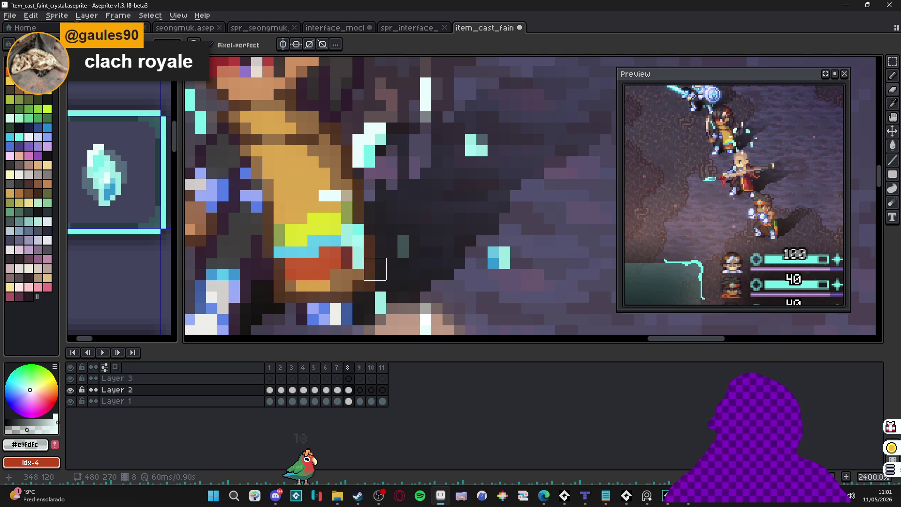
mouse_move(376, 179)
mouse_down()
mouse_move(369, 162)
mouse_move(380, 136)
mouse_move(386, 155)
mouse_up()
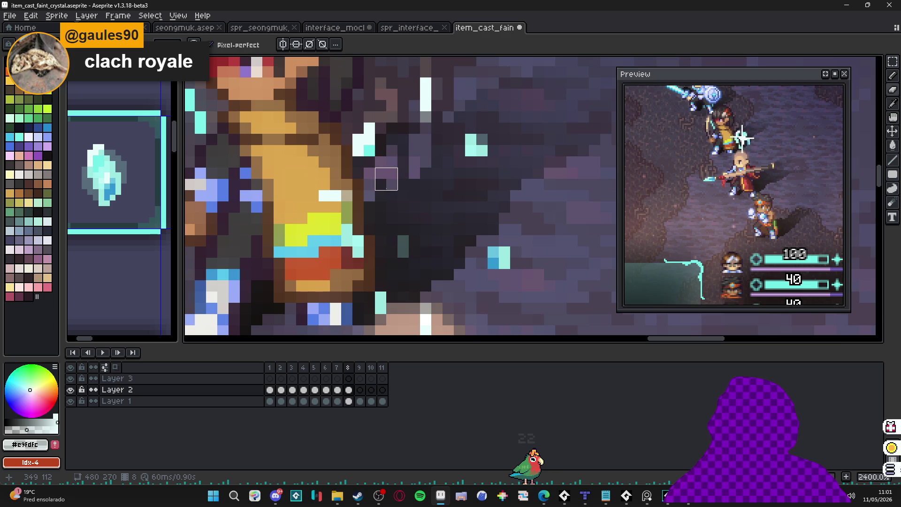
click(360, 394)
On frame 9, paint the white column and most cyan particles with the dark background colour.
mouse_move(409, 111)
mouse_down()
mouse_move(429, 106)
mouse_move(442, 145)
mouse_up()
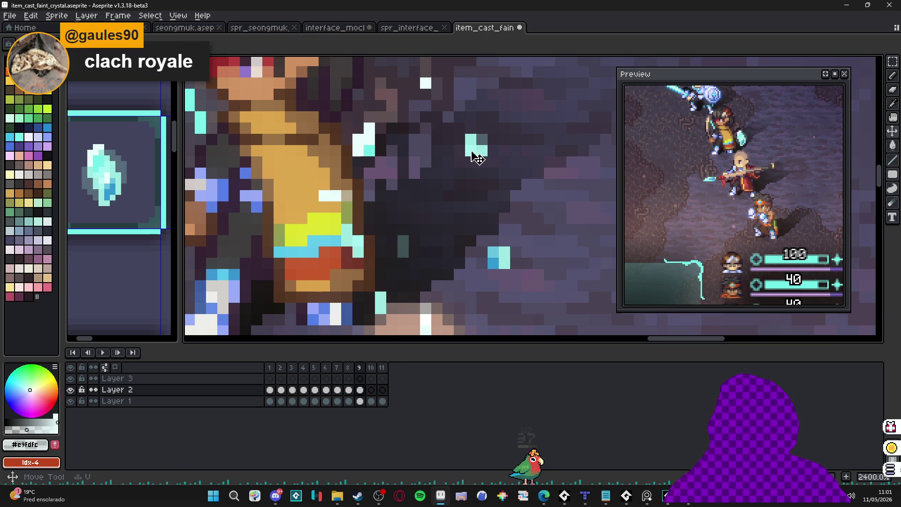
click(485, 138)
click(493, 266)
click(364, 156)
click(375, 145)
mouse_move(341, 201)
mouse_down()
mouse_move(335, 213)
mouse_move(374, 257)
mouse_up()
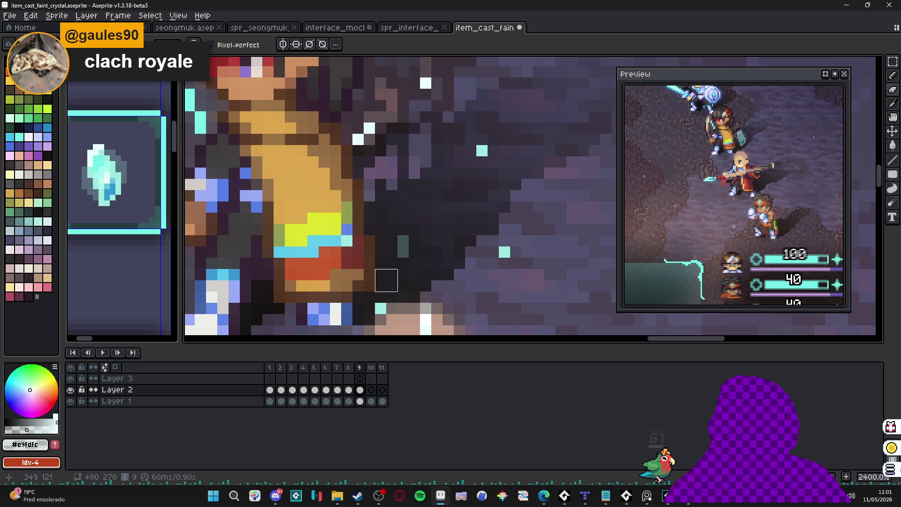
scroll(394, 282, down, 3)
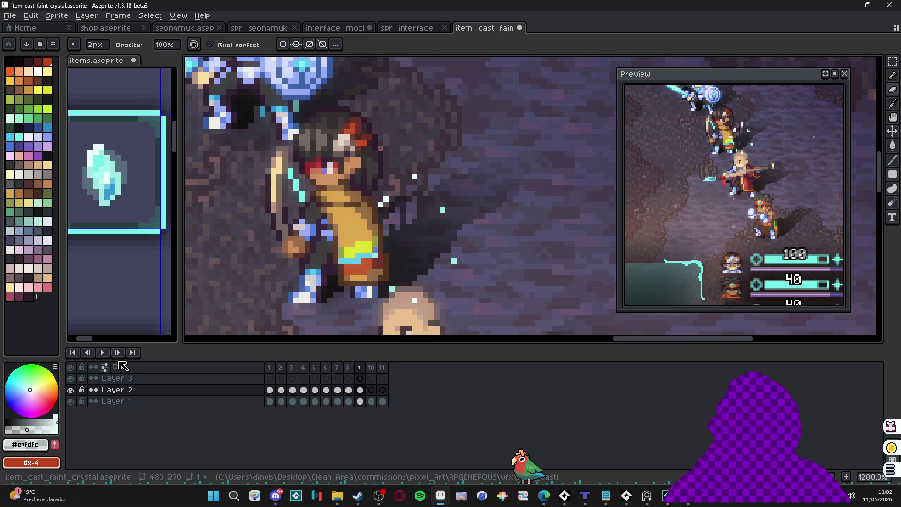
Step through frames 1 to 4 to review the crystal appearing and fading.
click(270, 389)
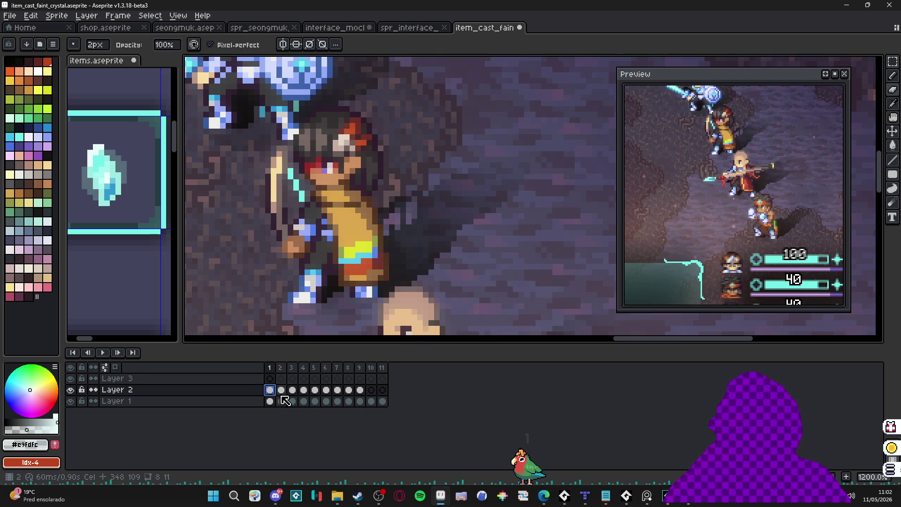
key(Right)
click(306, 392)
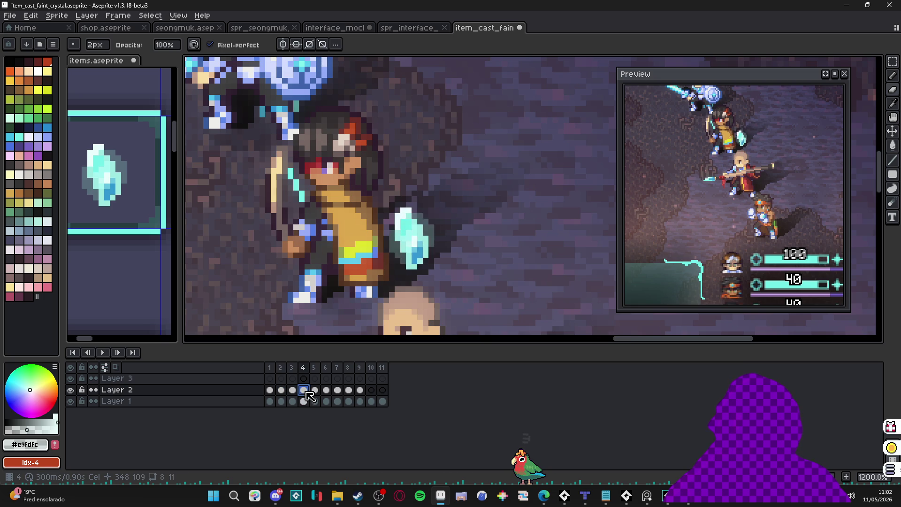
click(292, 396)
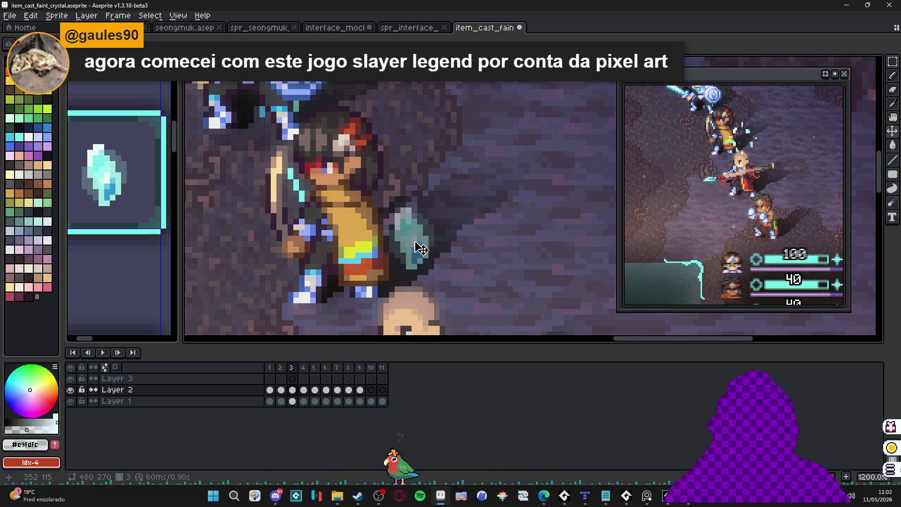
Check the crystal cel's position on frames 3 and 2, then return to frame 1.
click(424, 247)
click(424, 247)
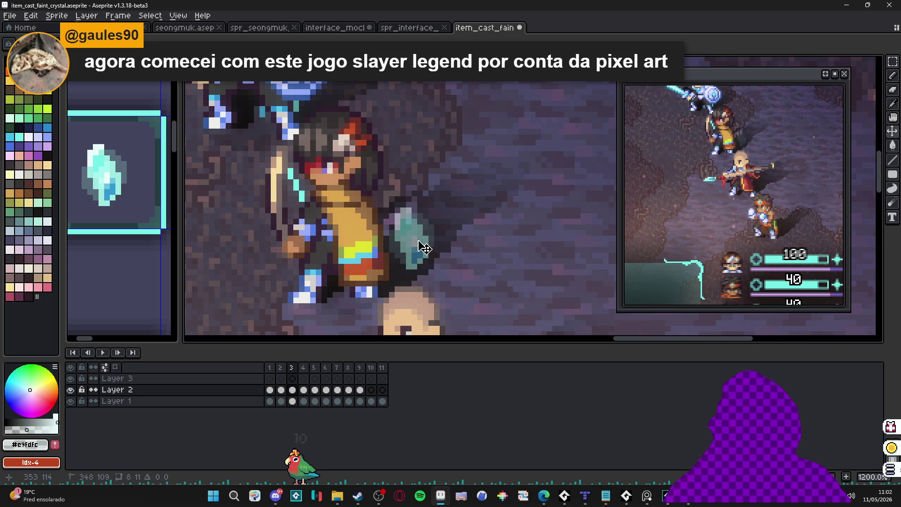
key(comma)
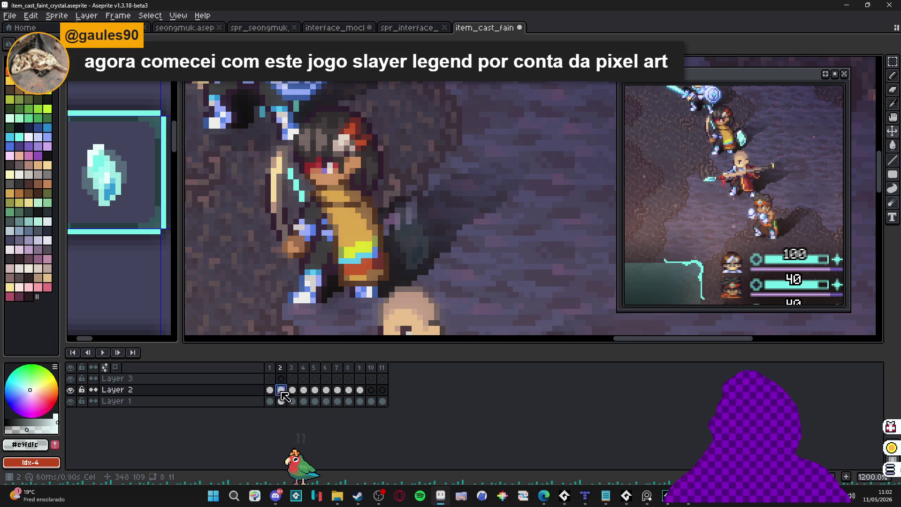
click(423, 256)
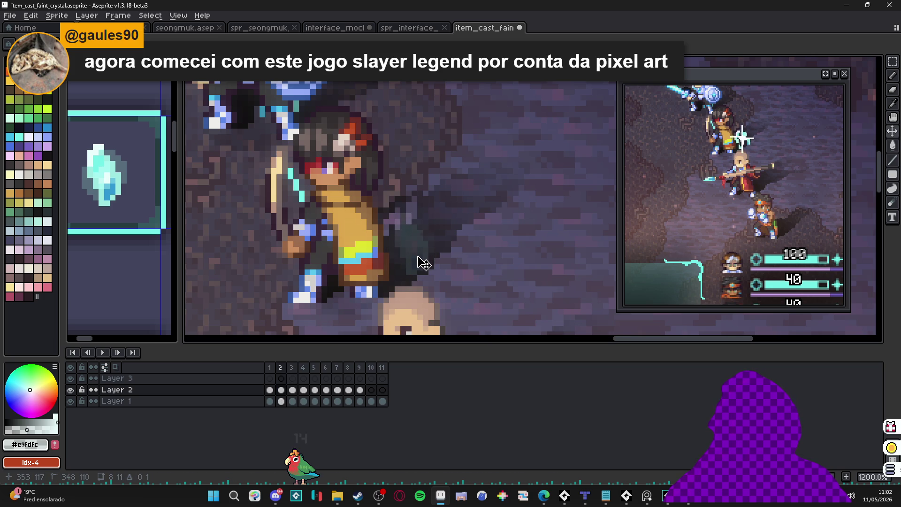
click(269, 390)
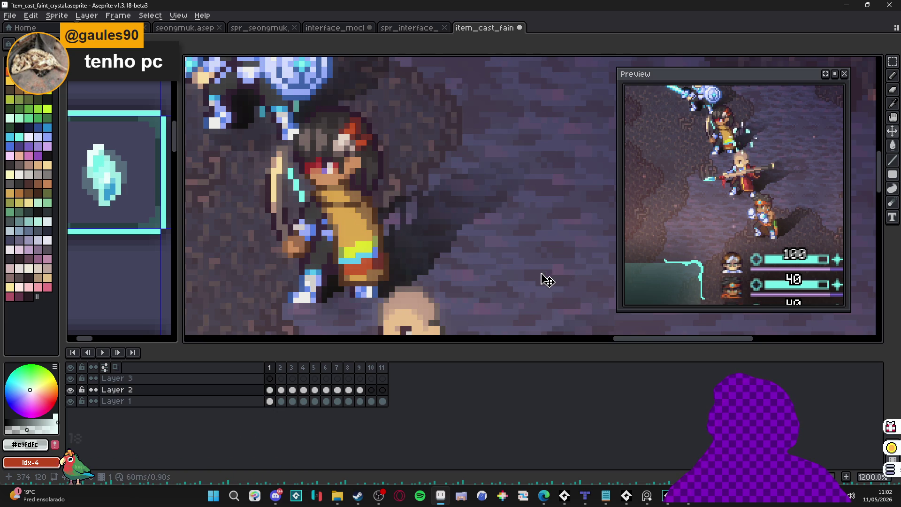
Select Layer 3's frame 3 cel, then view the frame 5 sparkle burst.
click(281, 379)
click(292, 378)
click(314, 378)
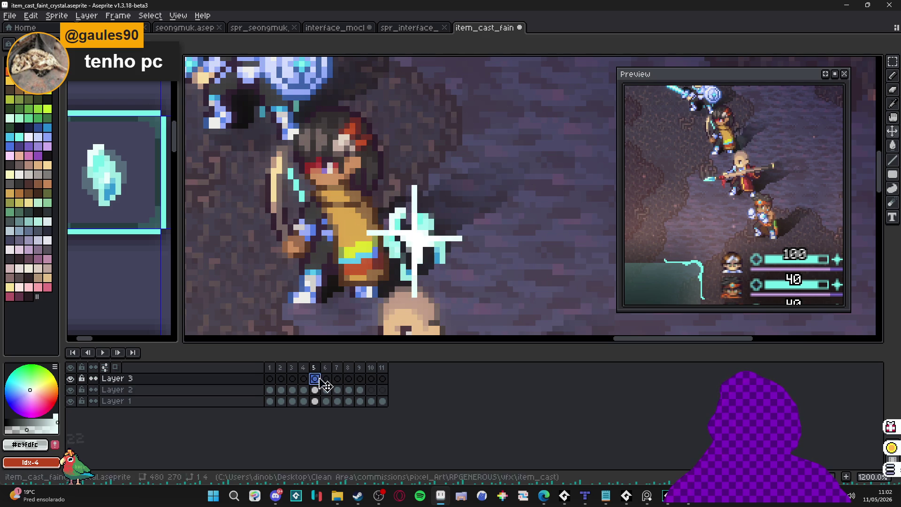
On Layer 3 frame 6, sample the light cyan #c9fdfc from the burst.
click(327, 379)
scroll(454, 232, up, 1)
alt+click(455, 231)
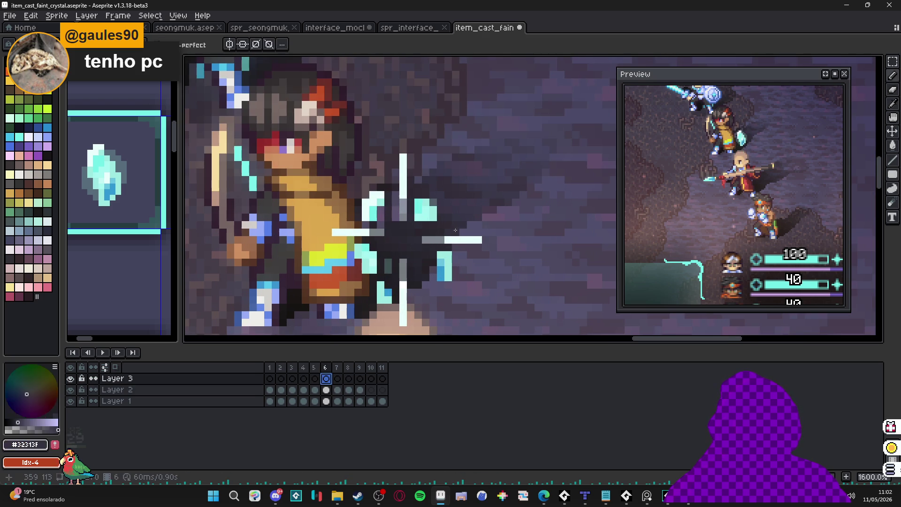
alt+click(444, 240)
Try a few light-cyan pencil strokes, undo them, then add a white spark pixel past the right arm.
drag(448, 239, 446, 218)
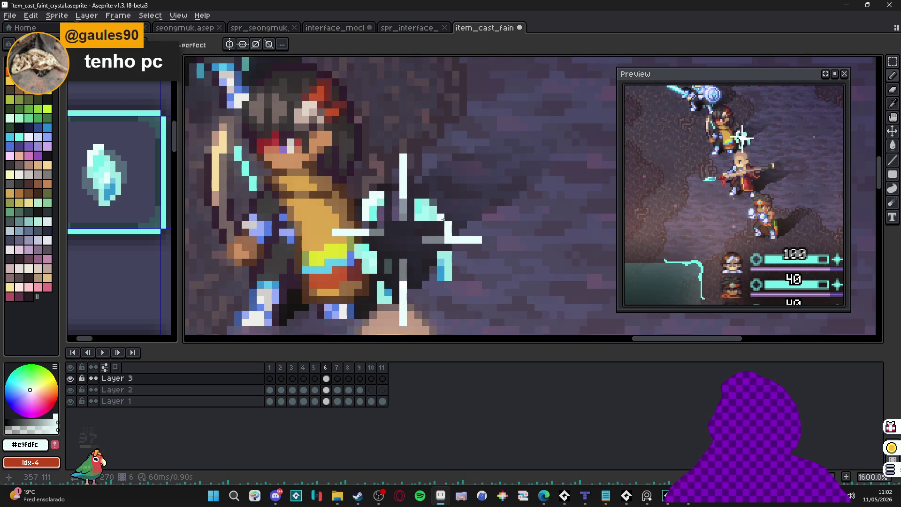
drag(411, 195, 388, 204)
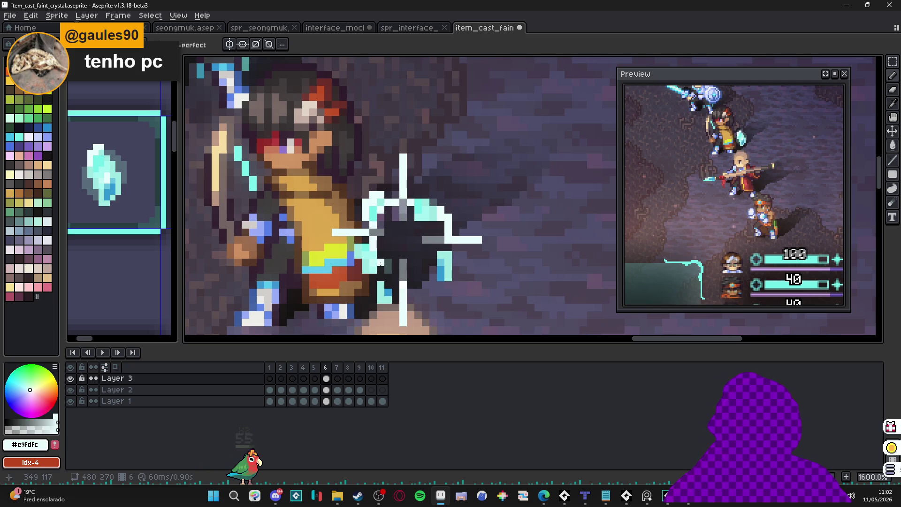
mouse_move(377, 262)
mouse_down()
mouse_move(419, 269)
mouse_move(431, 255)
mouse_up()
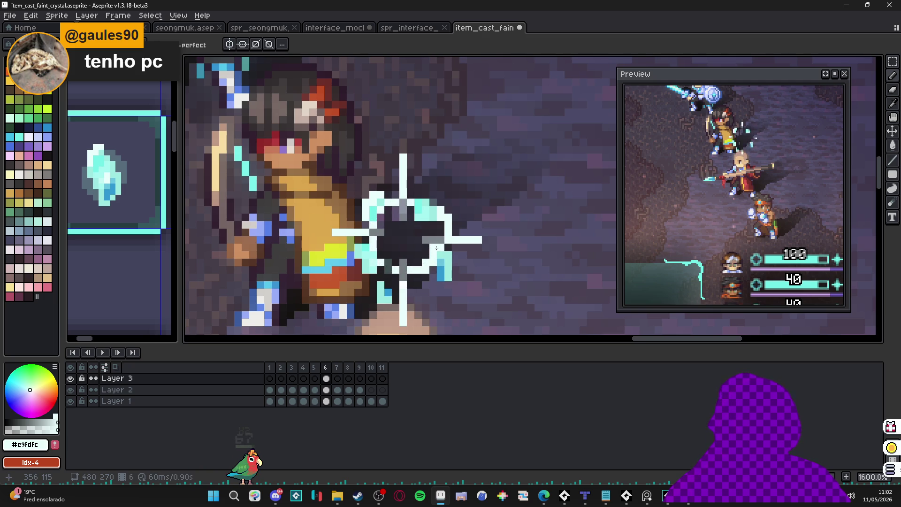
key(ctrl+z)
key(ctrl+z)
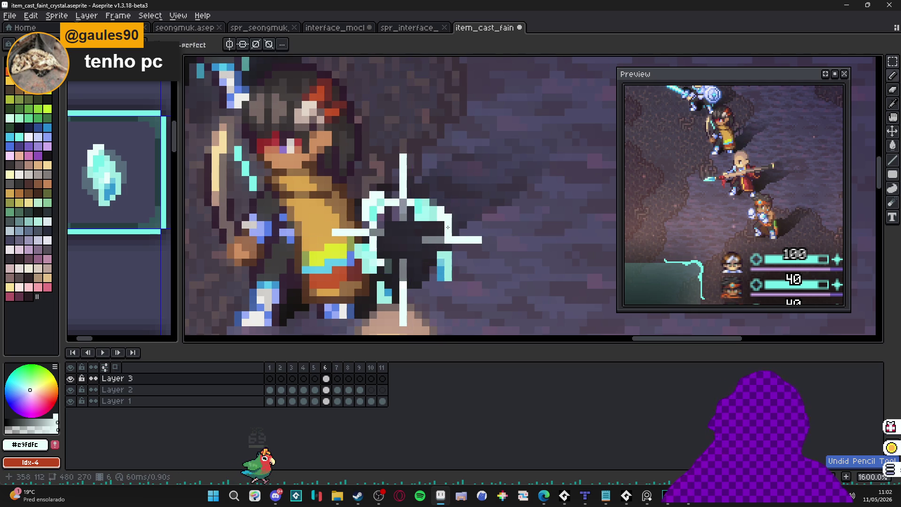
key(ctrl+z)
key(ctrl+z)
key(ctrl+z)
key(ctrl+z)
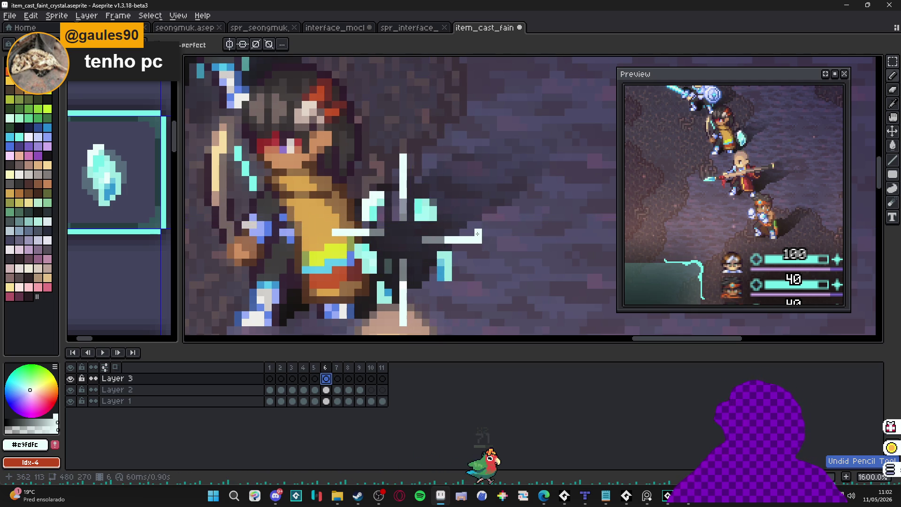
click(477, 234)
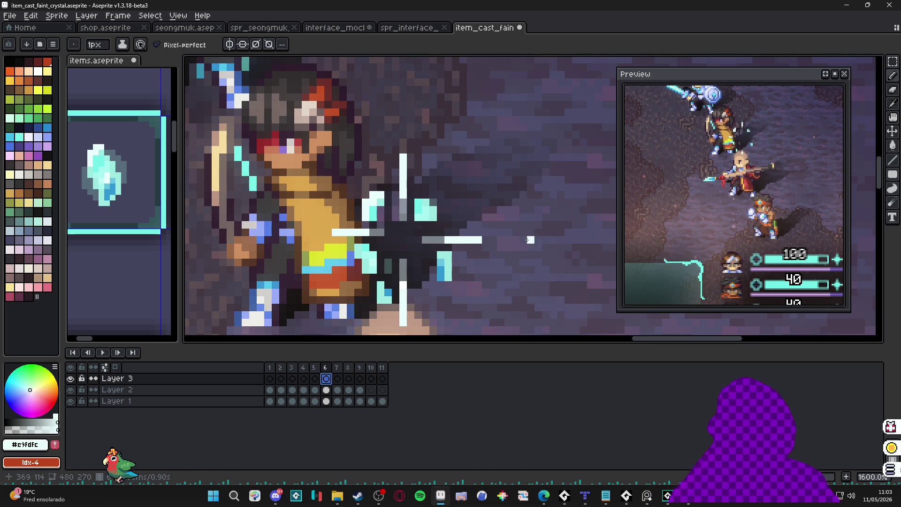
Zoom out, auto-select Layer 2 by clicking the character with the Move tool, and return to the Pencil.
scroll(413, 244, down, 3)
key(v)
click(422, 244)
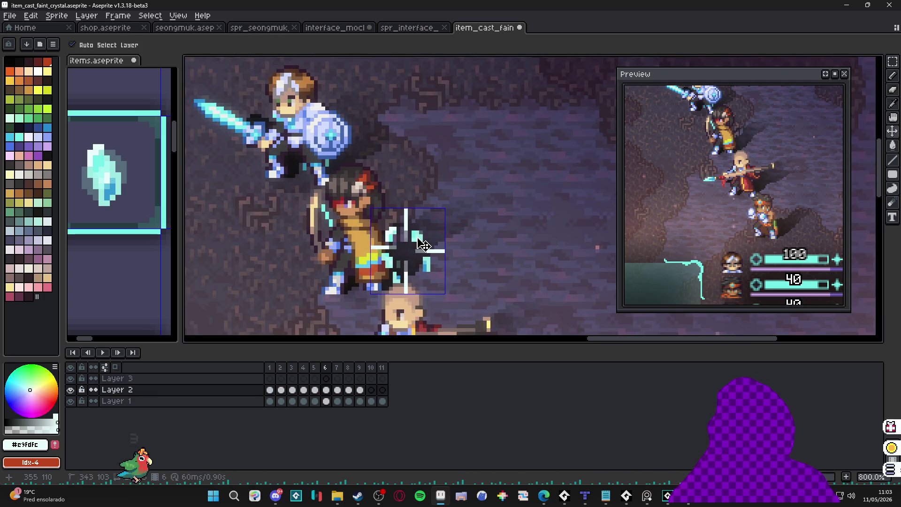
key(b)
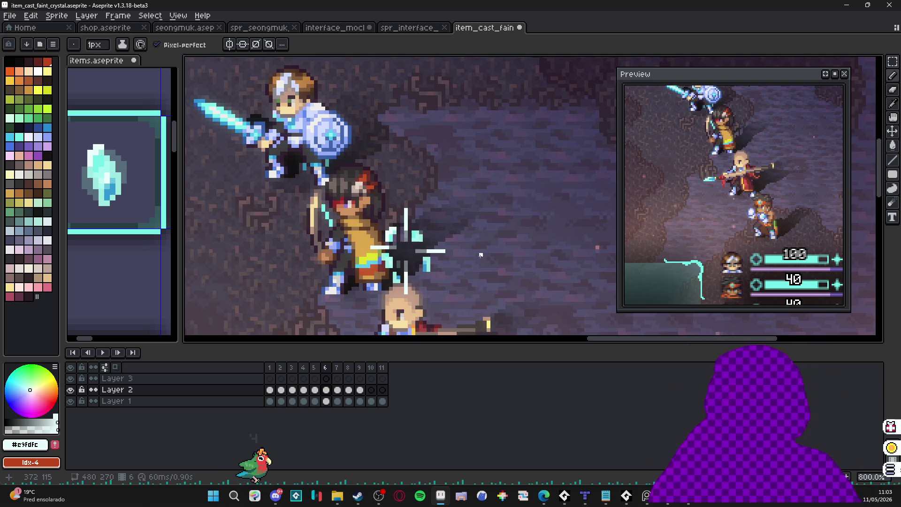
click(274, 367)
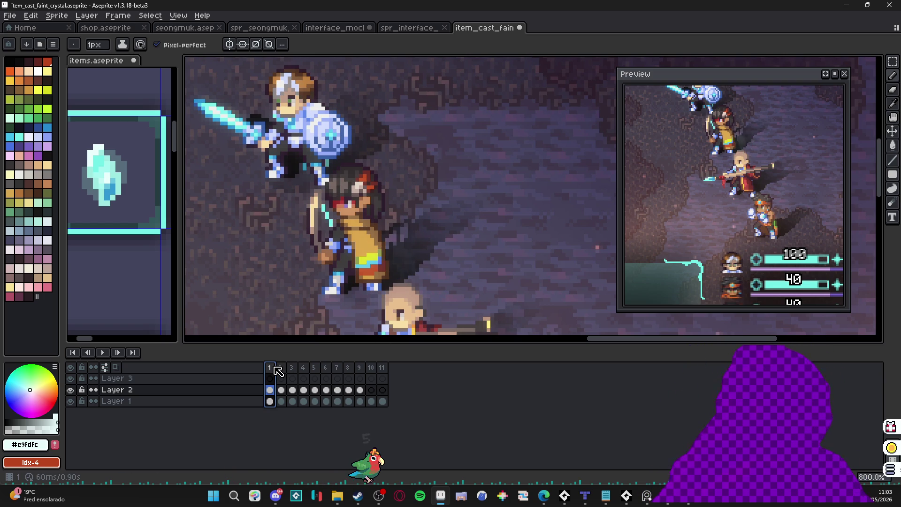
click(282, 369)
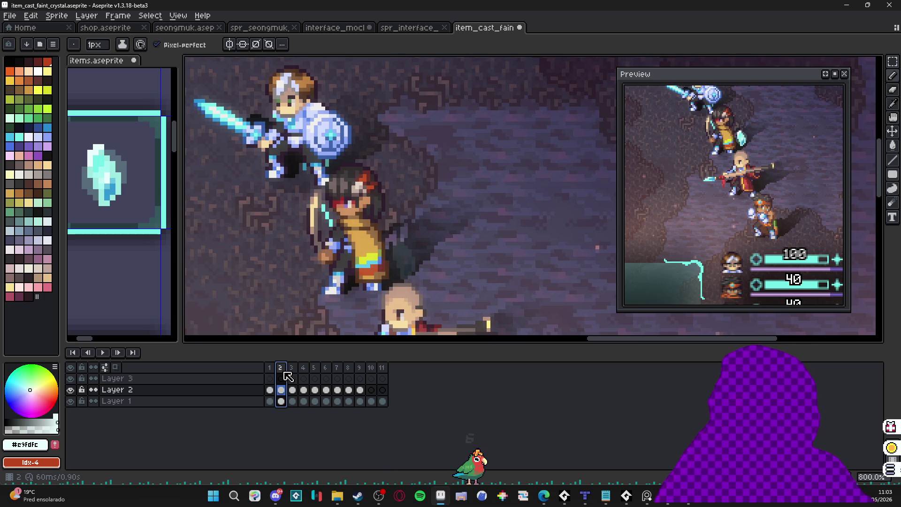
scroll(368, 339, down, 2)
click(292, 370)
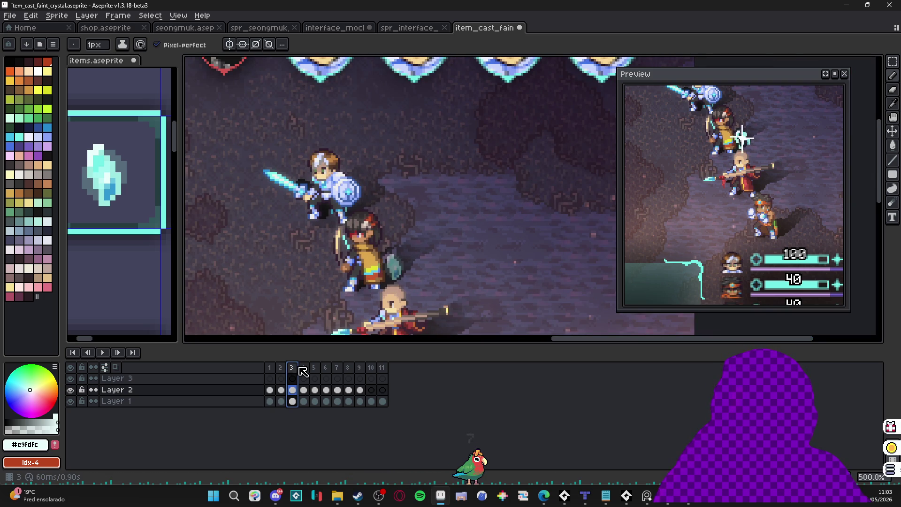
click(303, 371)
click(314, 372)
click(327, 371)
click(314, 372)
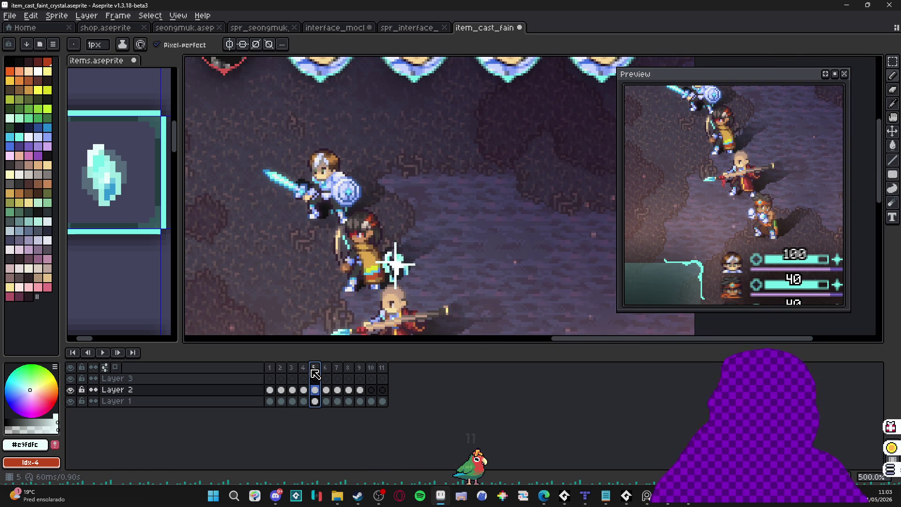
click(327, 370)
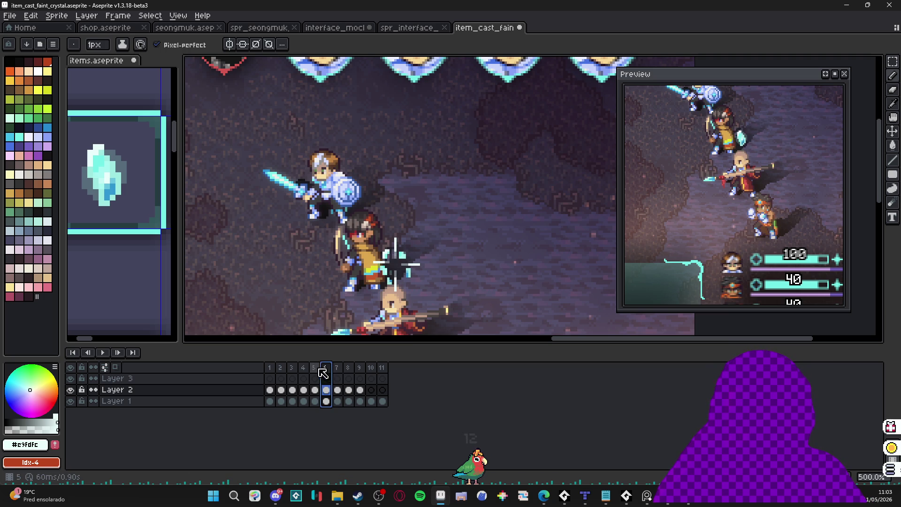
click(314, 369)
click(334, 372)
click(316, 372)
click(303, 370)
click(314, 370)
click(325, 372)
click(315, 371)
click(305, 371)
click(293, 373)
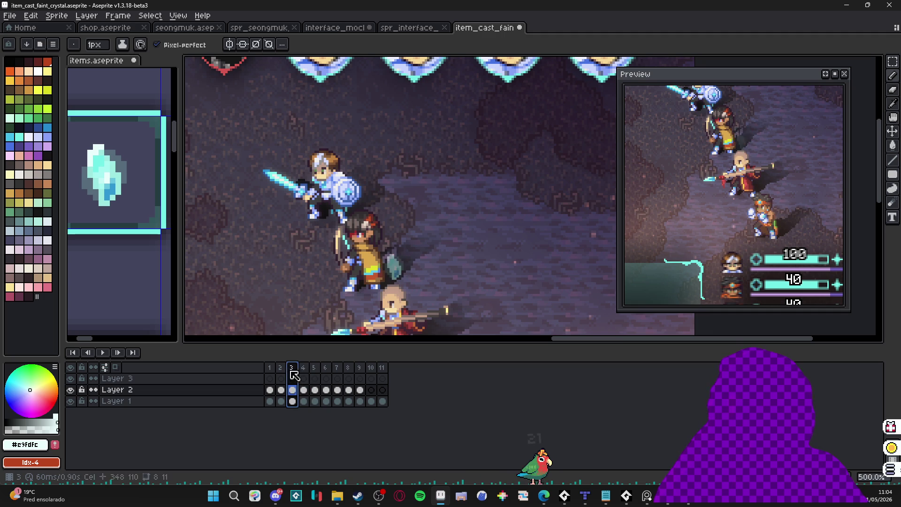
click(303, 371)
click(315, 371)
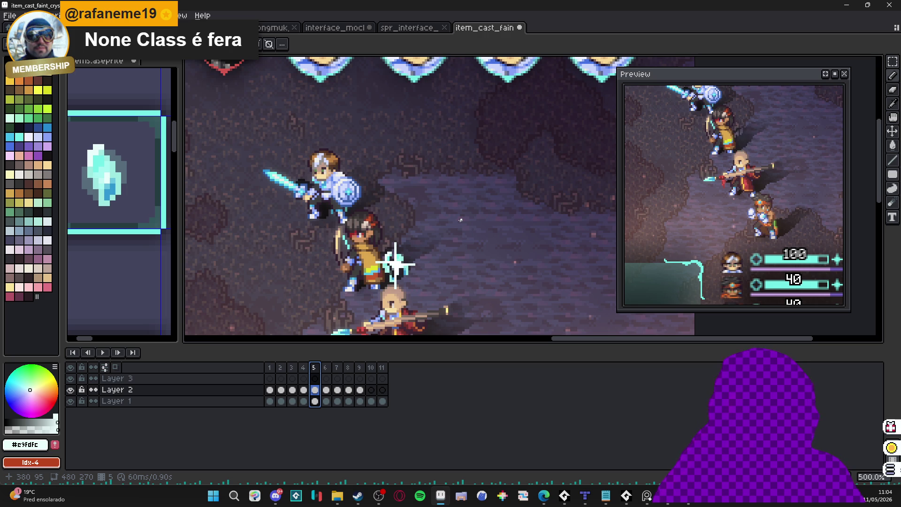
Review Layer 2 at frame 6, then frames 4 through 8, ending on the sparse cyan particles.
scroll(397, 191, down, 2)
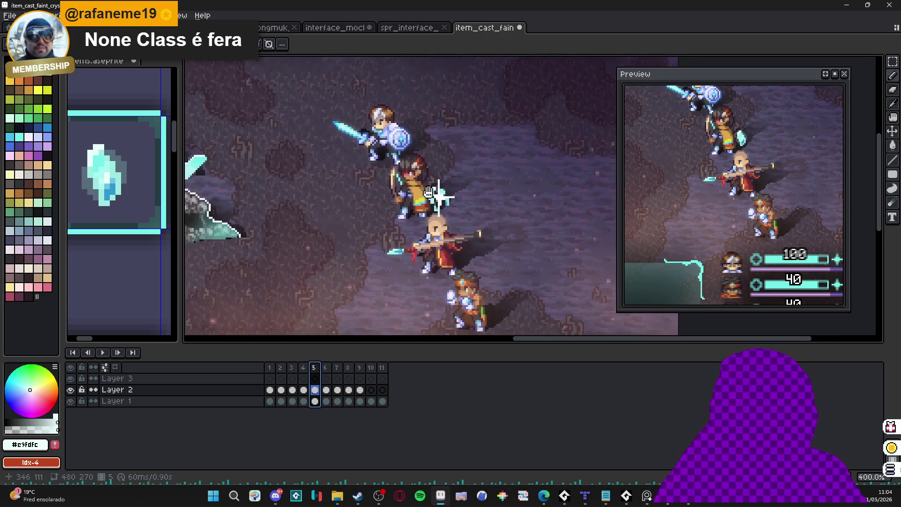
scroll(439, 193, up, 2)
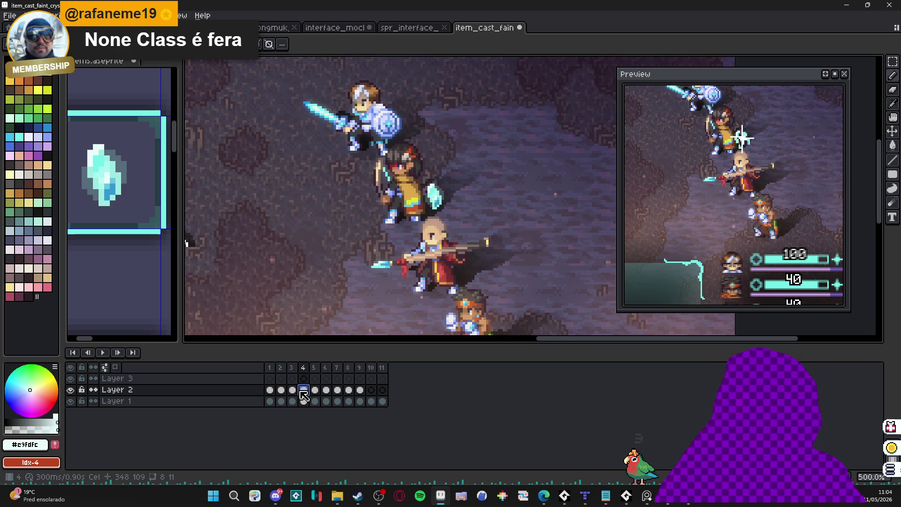
click(326, 390)
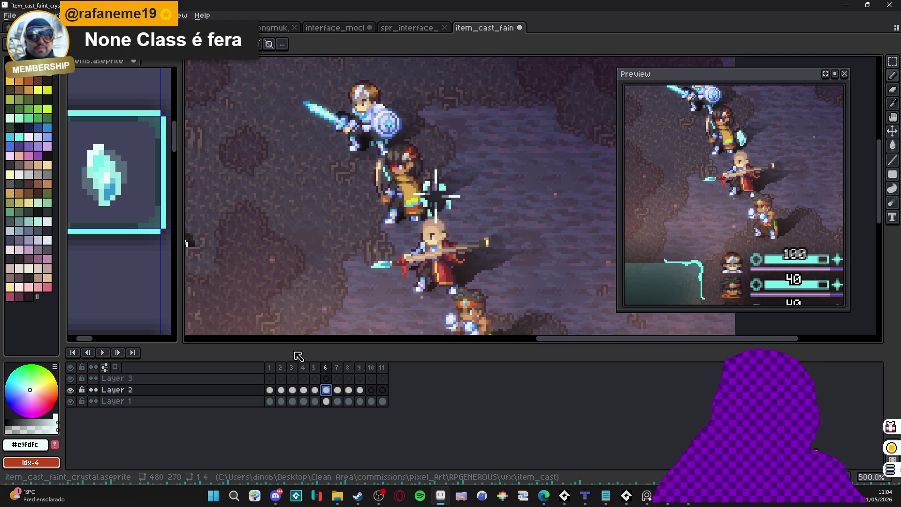
click(304, 390)
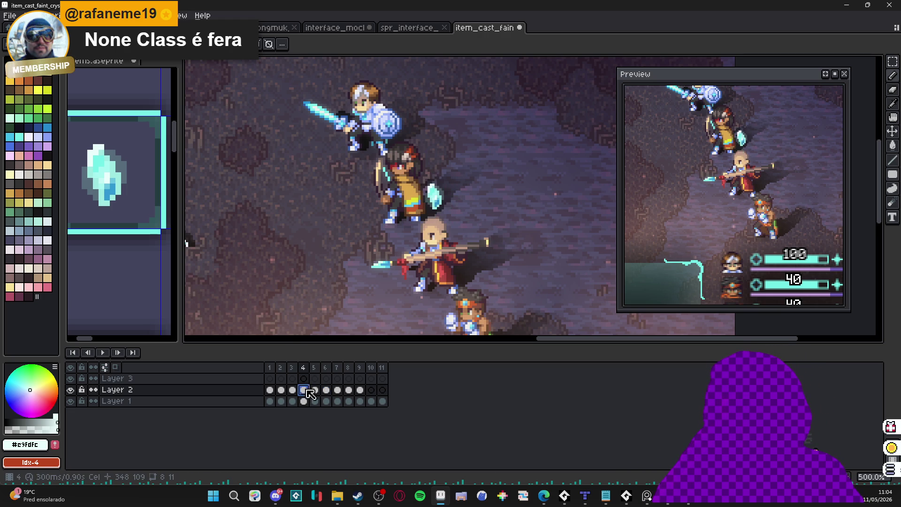
click(316, 390)
click(327, 391)
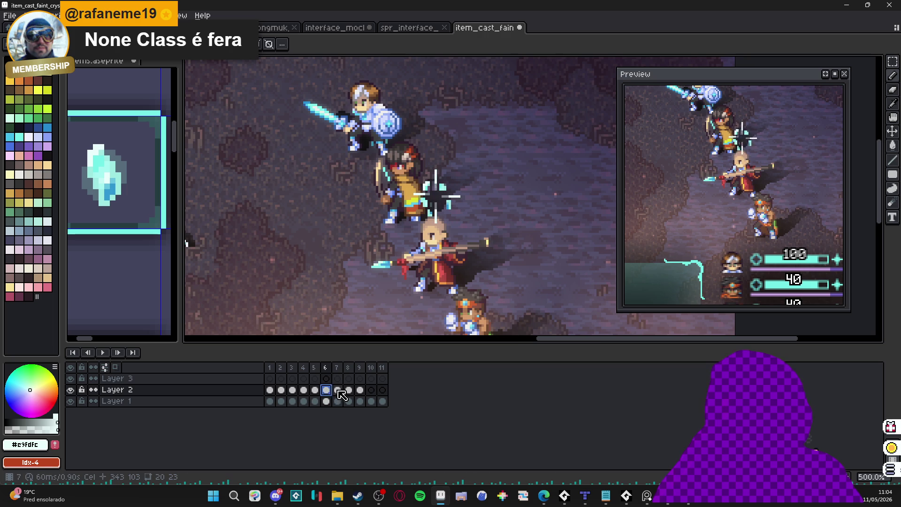
click(341, 391)
click(347, 390)
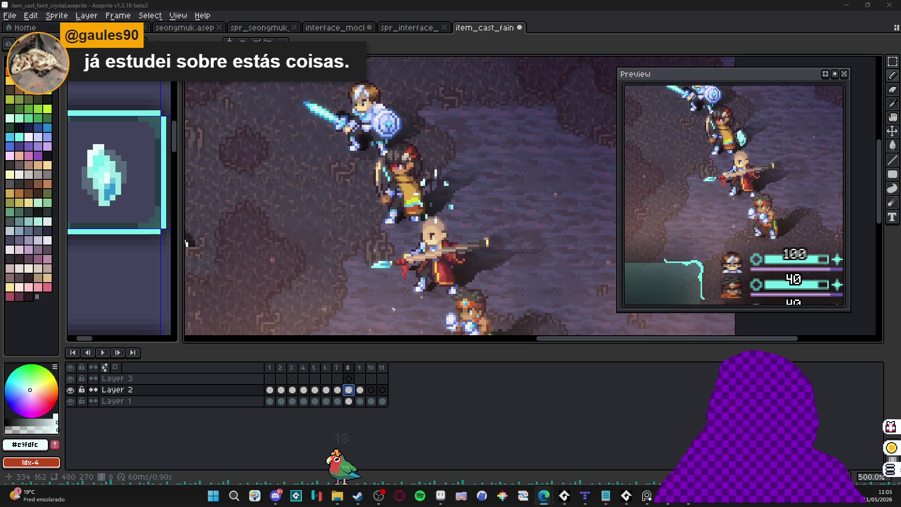
Zoom out to the battle scene and check frames 9, 8, 6 and 4 on Layer 2.
scroll(393, 308, down, 2)
click(359, 378)
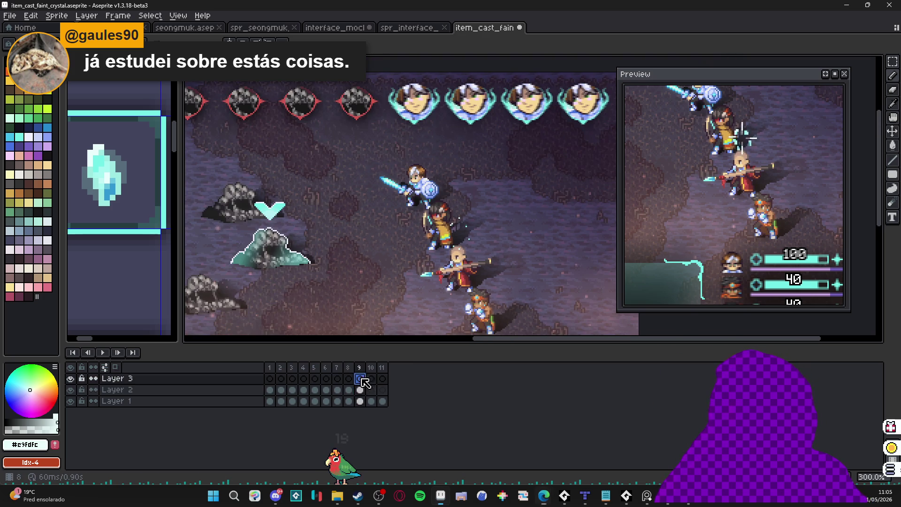
click(364, 389)
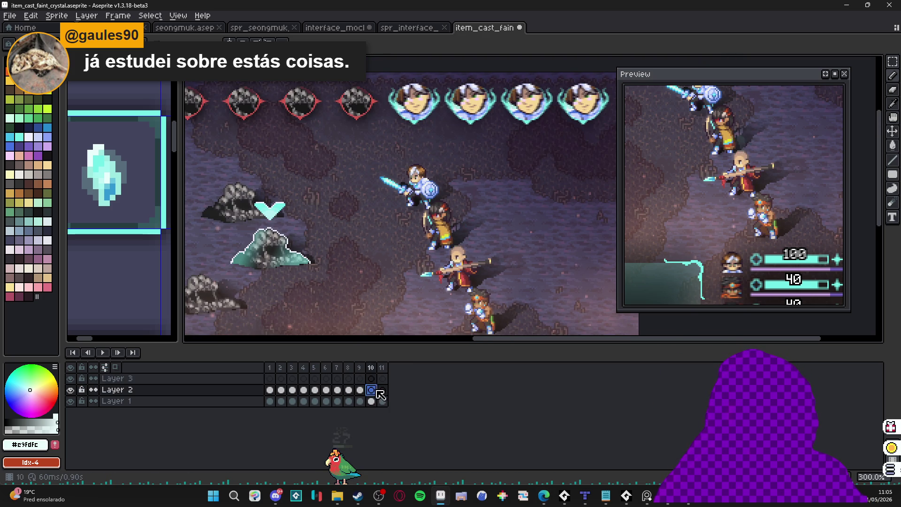
click(348, 391)
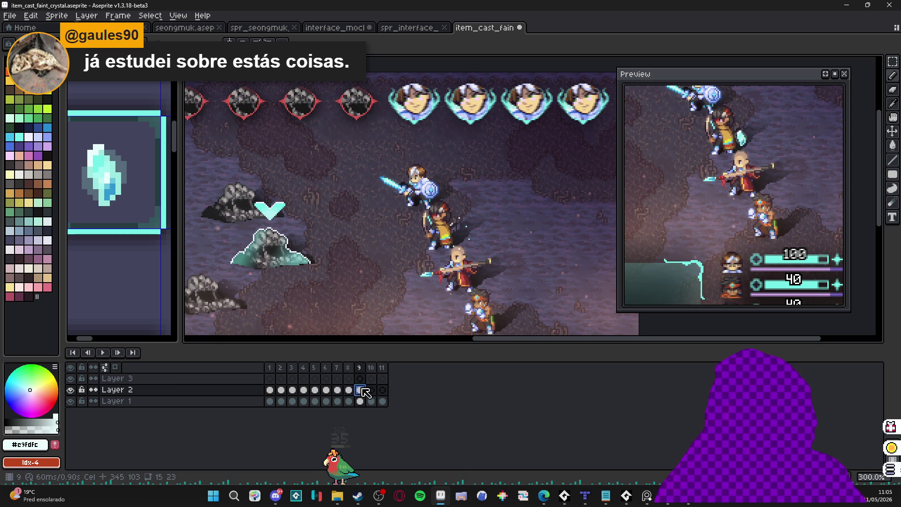
click(326, 390)
click(303, 390)
Step Layer 2 from frame 3 through frame 10, where the sparkle has faded out.
click(293, 390)
click(304, 390)
click(315, 390)
click(326, 390)
click(338, 390)
click(348, 390)
click(360, 390)
click(372, 390)
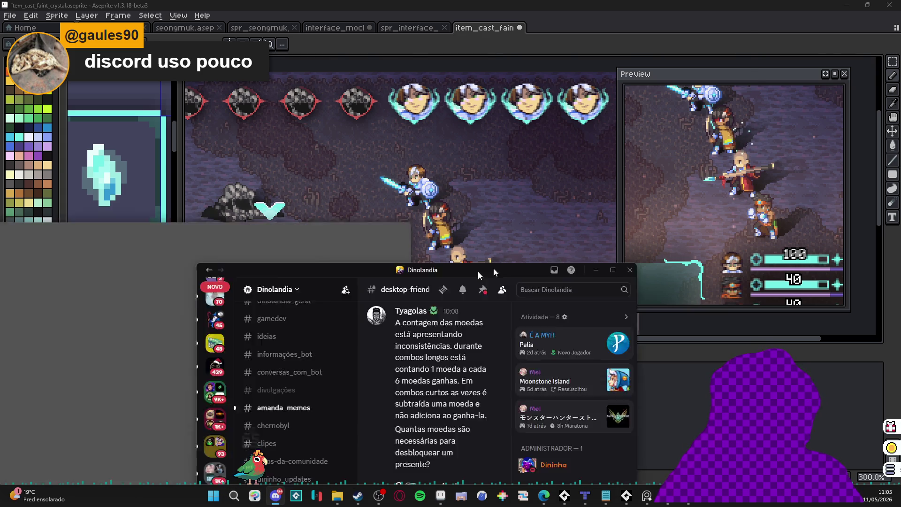
click(276, 495)
scroll(106, 175, up, 3)
click(111, 180)
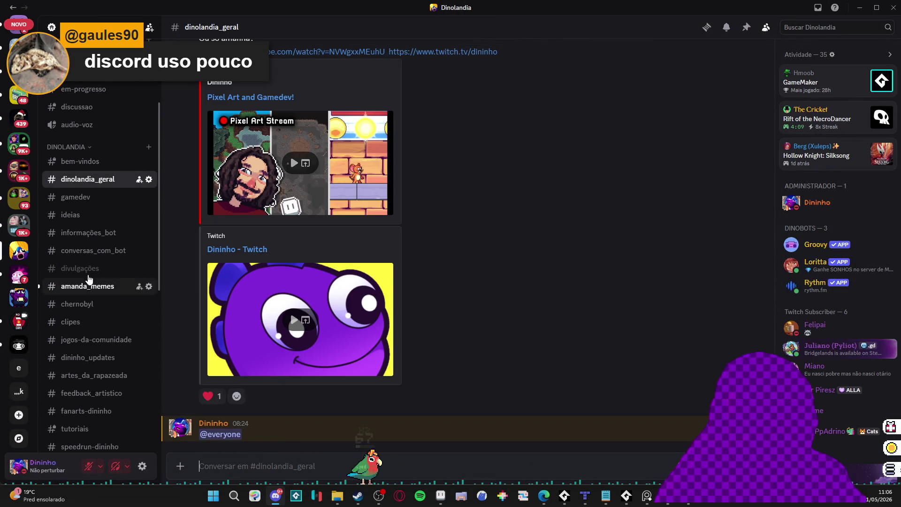
scroll(94, 286, down, 5)
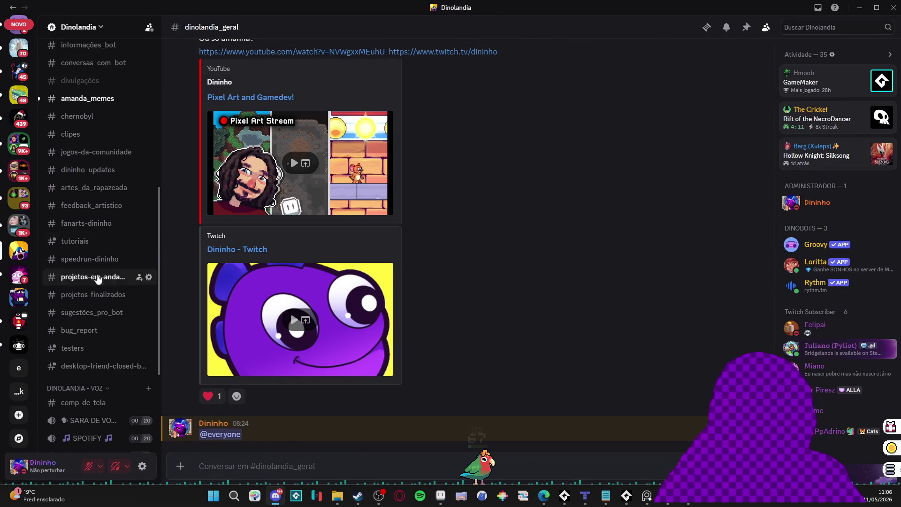
scroll(101, 272, up, 2)
click(100, 236)
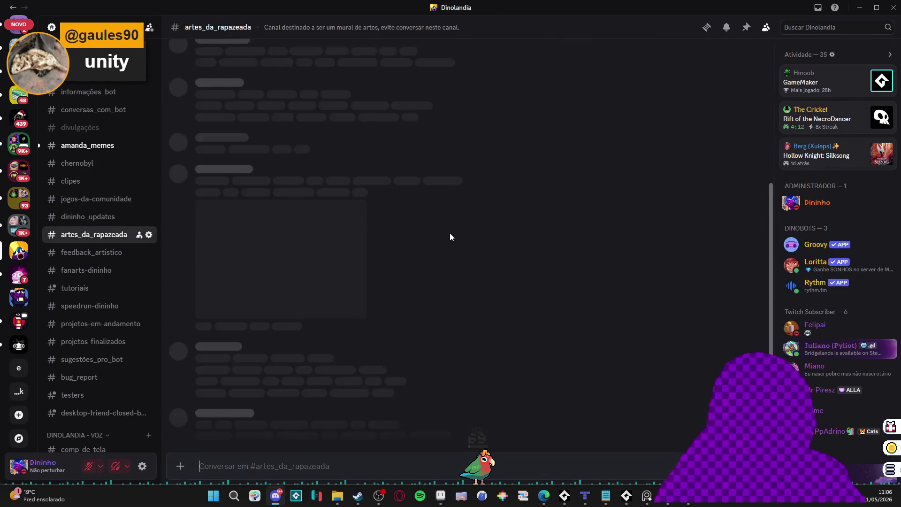
scroll(446, 257, up, 10)
scroll(423, 319, up, 4)
click(401, 282)
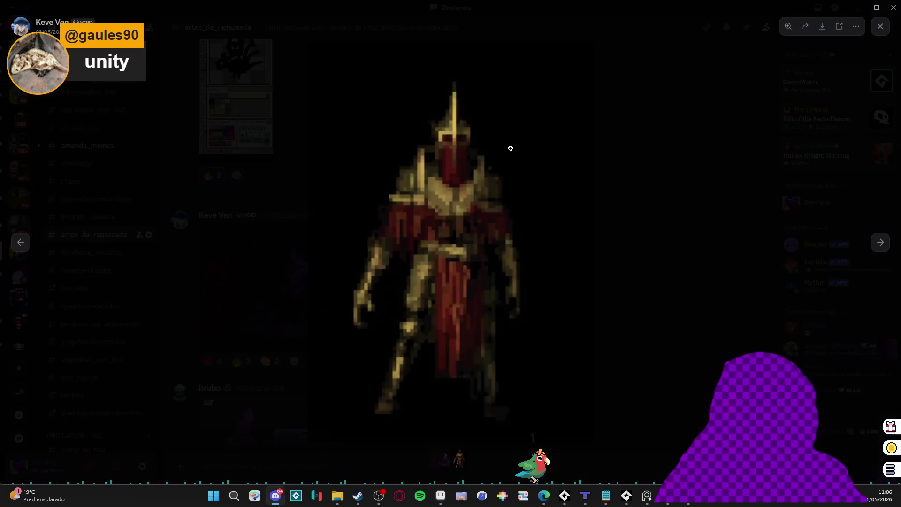
click(645, 152)
scroll(382, 218, up, 10)
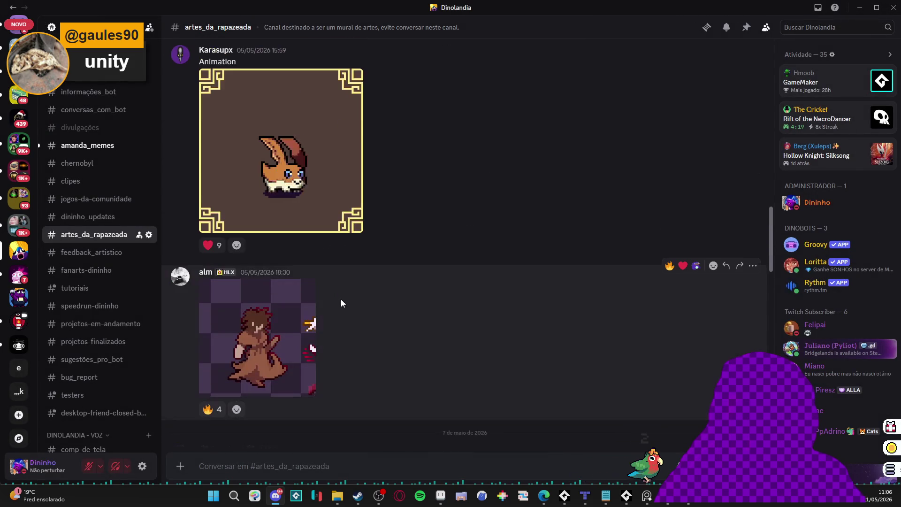
scroll(370, 300, up, 8)
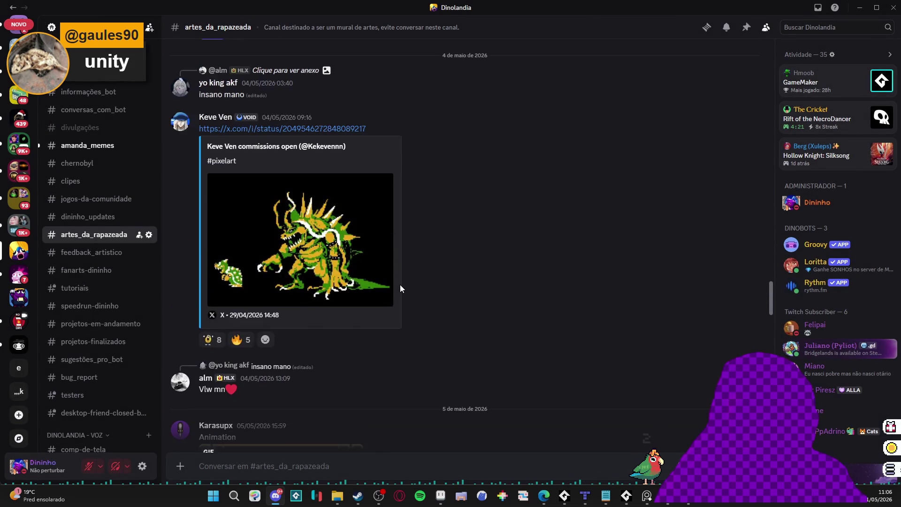
scroll(510, 140, down, 10)
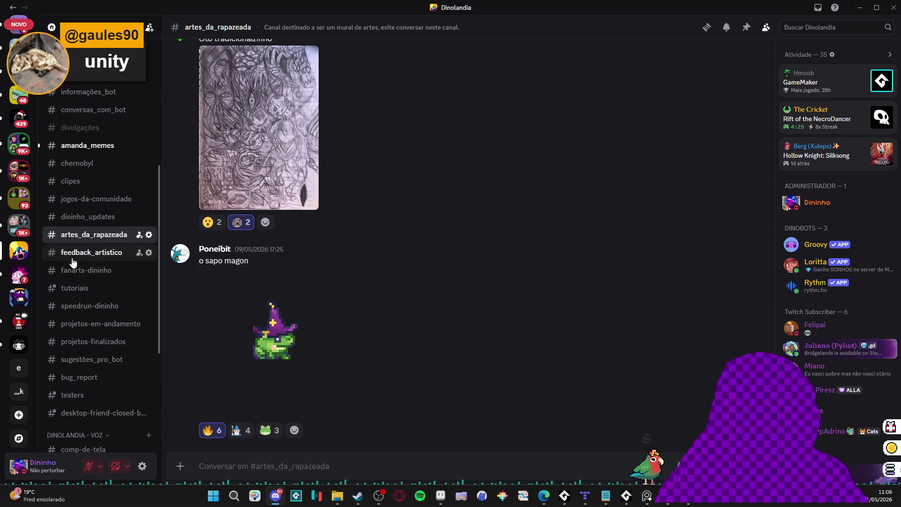
click(82, 252)
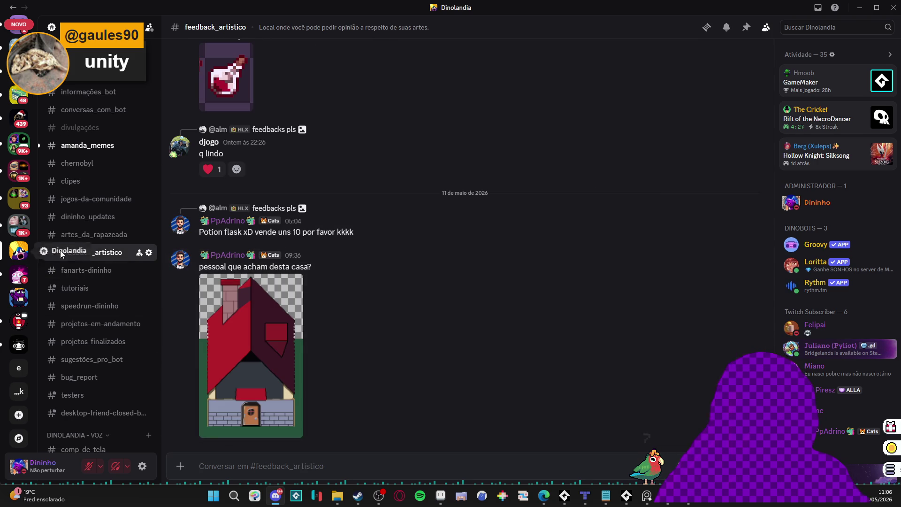
scroll(415, 306, up, 5)
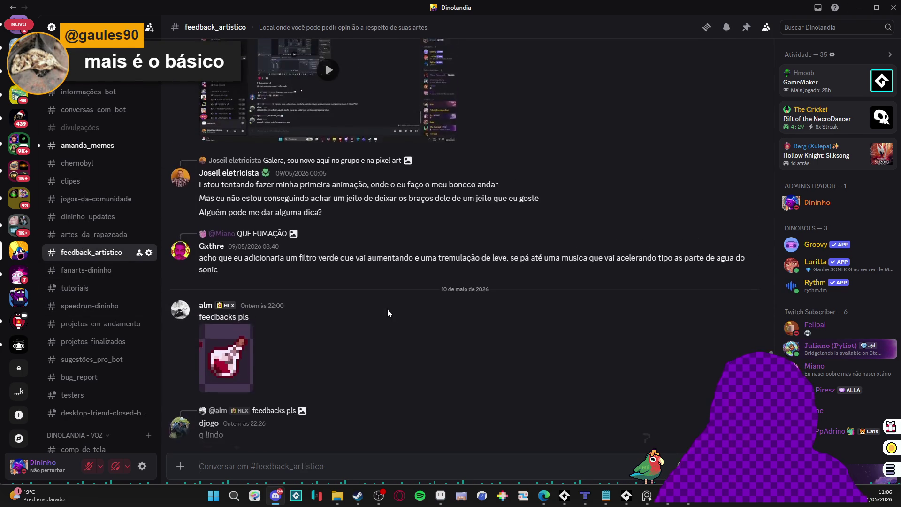
scroll(387, 309, up, 10)
scroll(413, 296, up, 10)
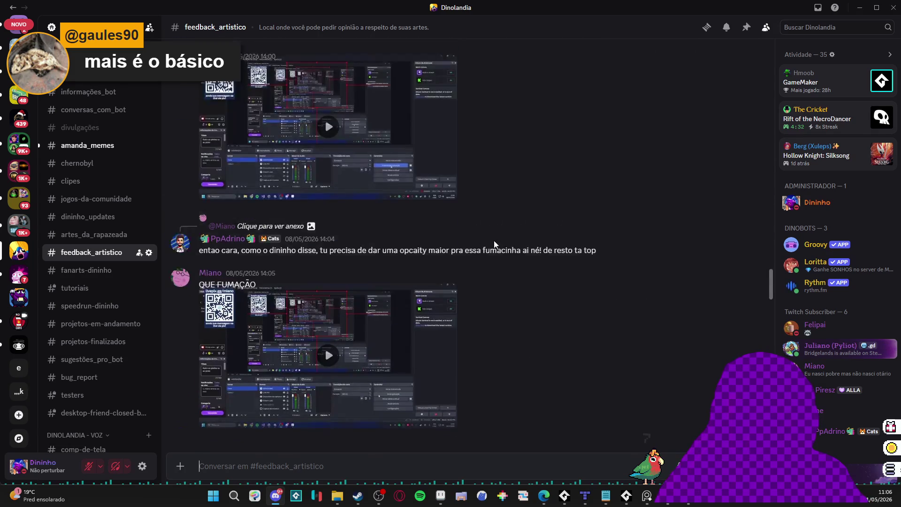
scroll(499, 241, up, 10)
scroll(569, 278, down, 20)
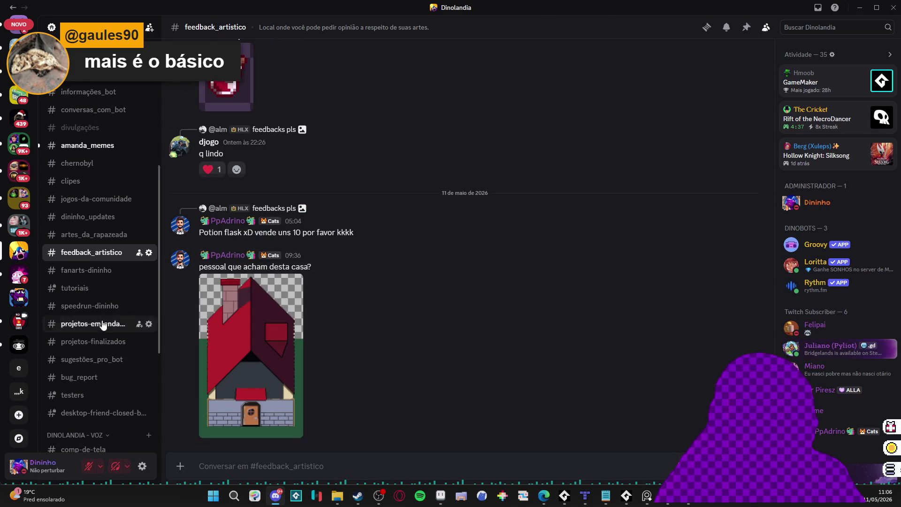
click(106, 324)
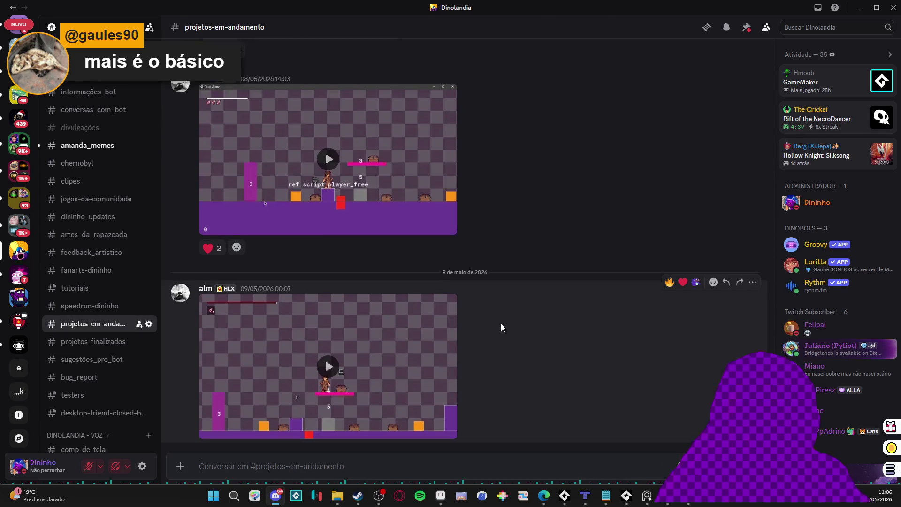
scroll(502, 321, up, 10)
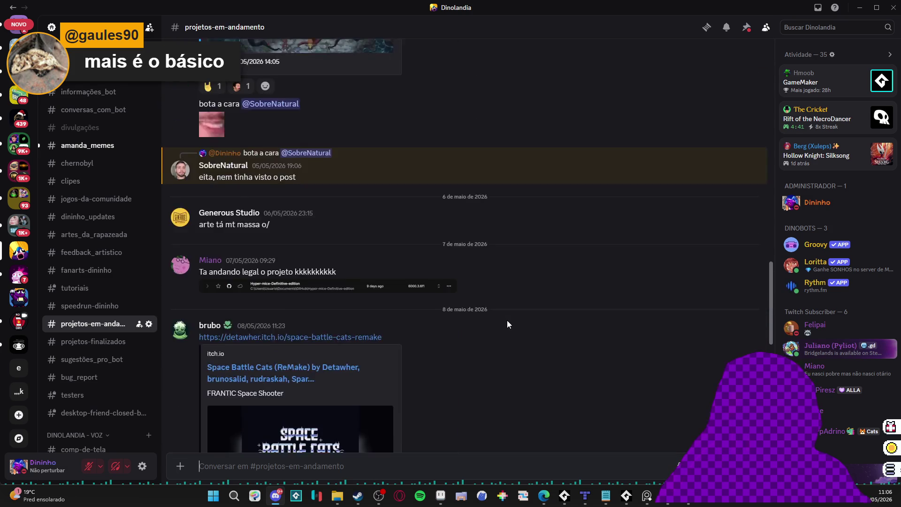
scroll(505, 324, up, 15)
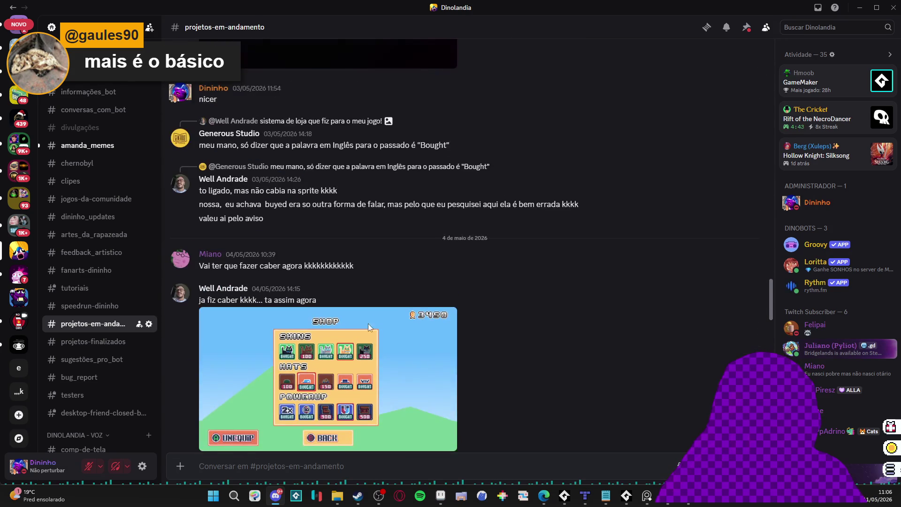
scroll(441, 312, up, 15)
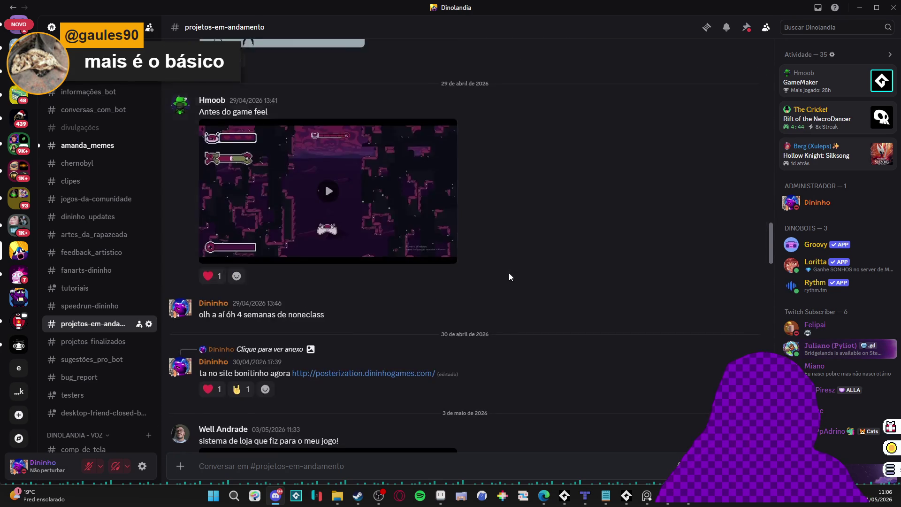
scroll(509, 277, up, 15)
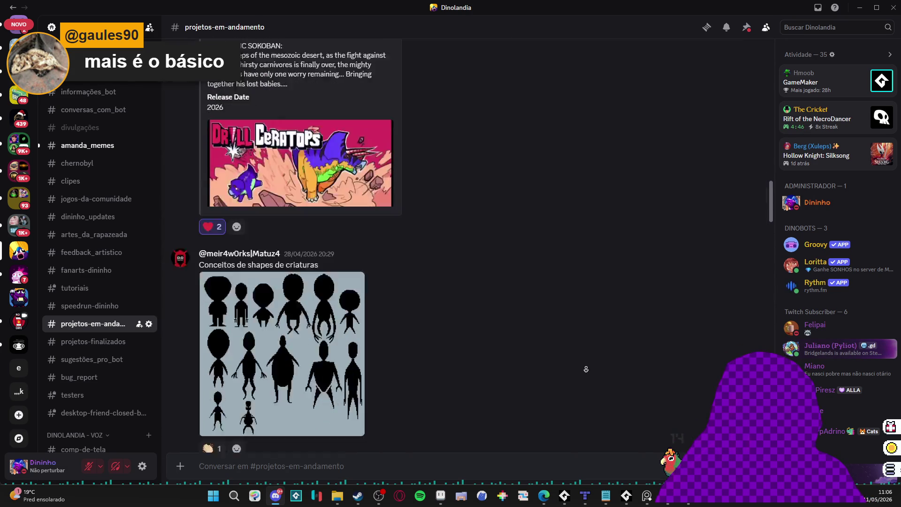
scroll(586, 369, up, 5)
click(93, 341)
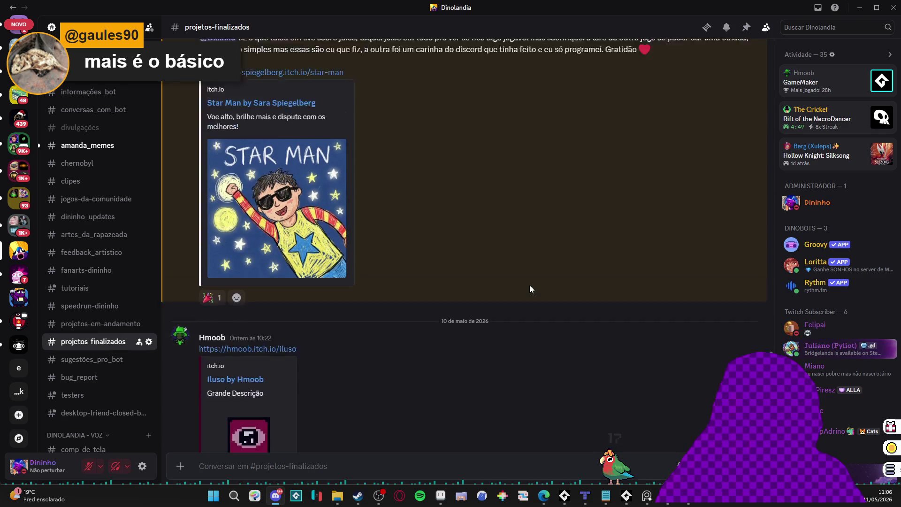
scroll(503, 295, up, 8)
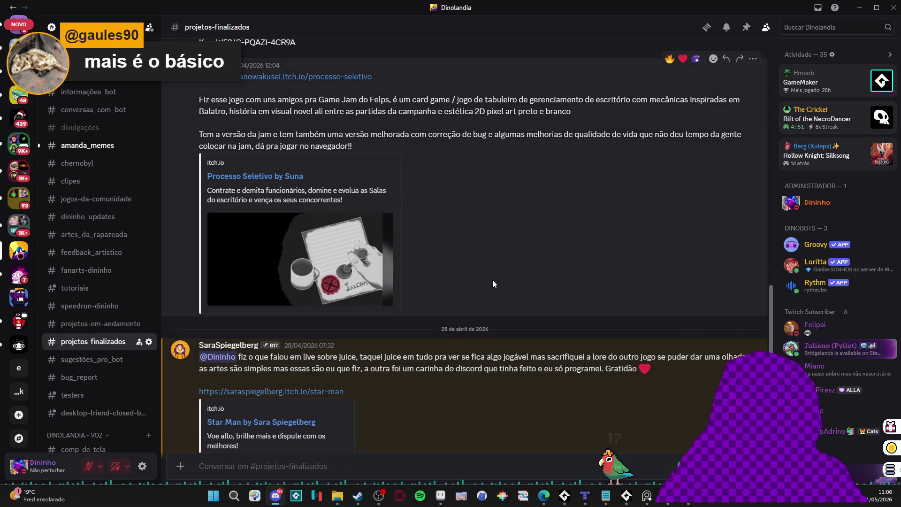
scroll(490, 276, up, 15)
scroll(522, 297, up, 10)
scroll(523, 297, down, 15)
middle_click(518, 224)
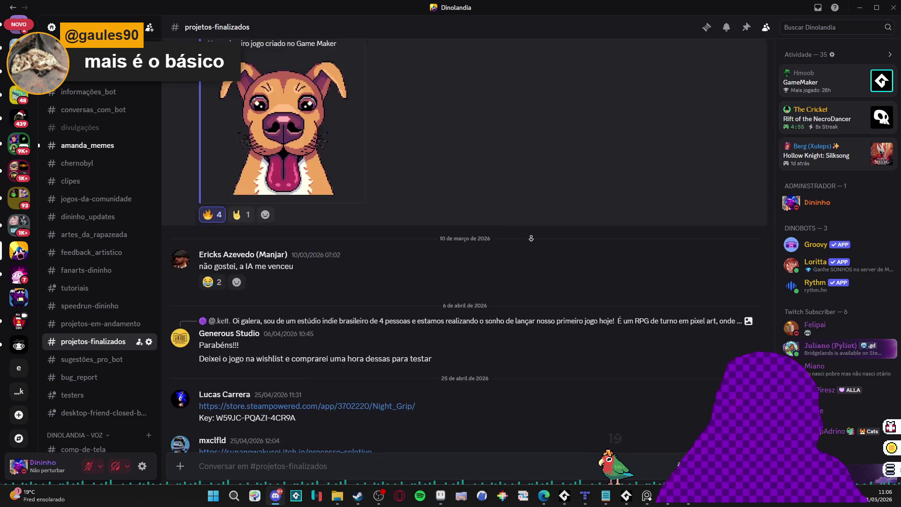
scroll(523, 297, down, 10)
scroll(84, 371, up, 3)
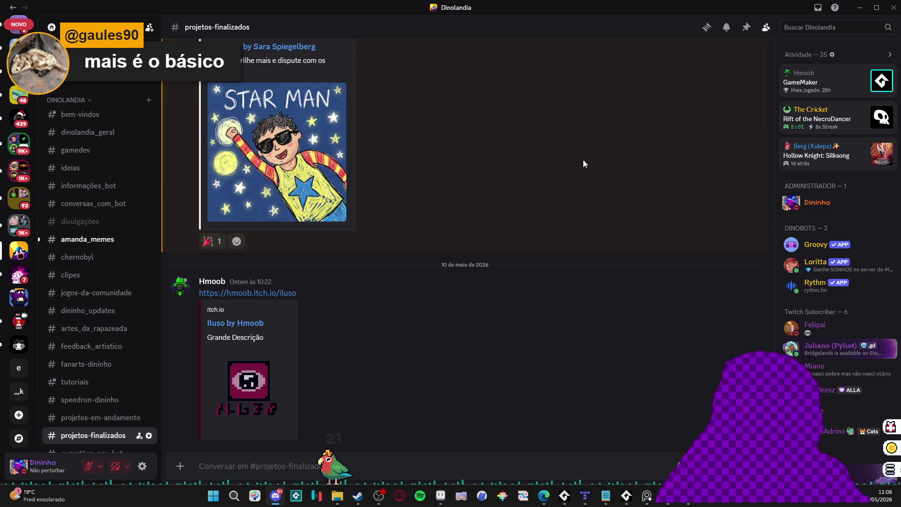
scroll(117, 328, down, 7)
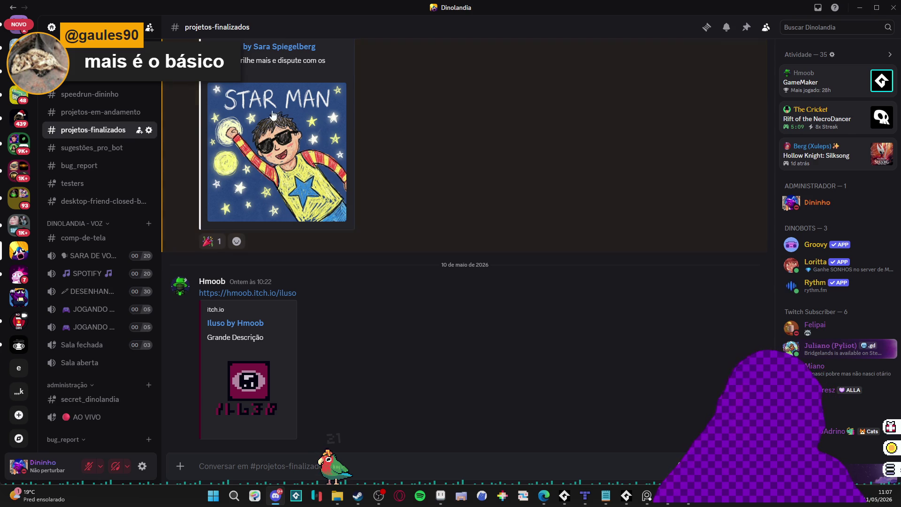
scroll(131, 132, up, 3)
click(859, 8)
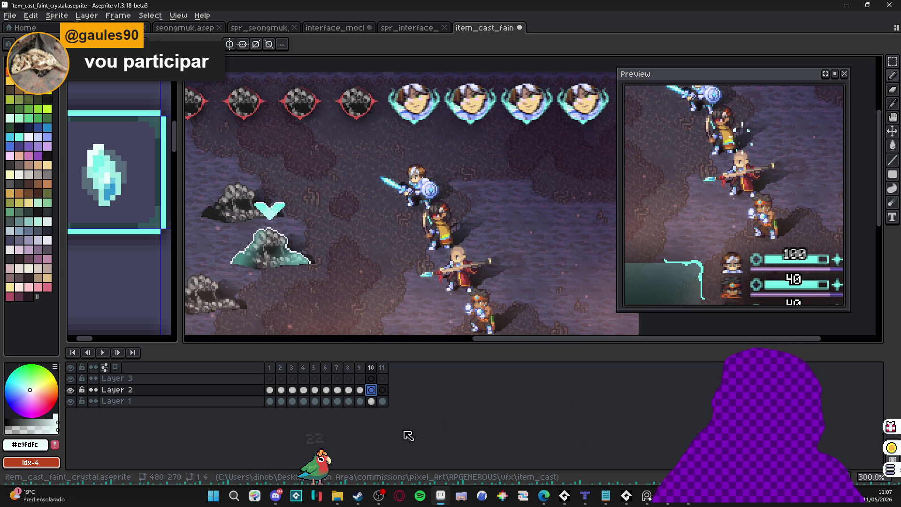
Return from Steam to Aseprite, then narrow and reposition the animation preview window.
click(358, 495)
click(358, 496)
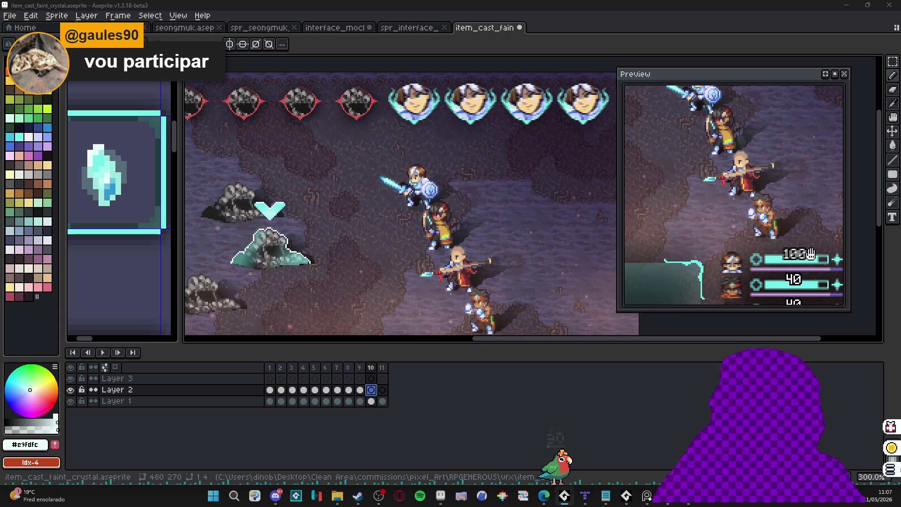
drag(620, 101, 658, 101)
drag(738, 80, 766, 71)
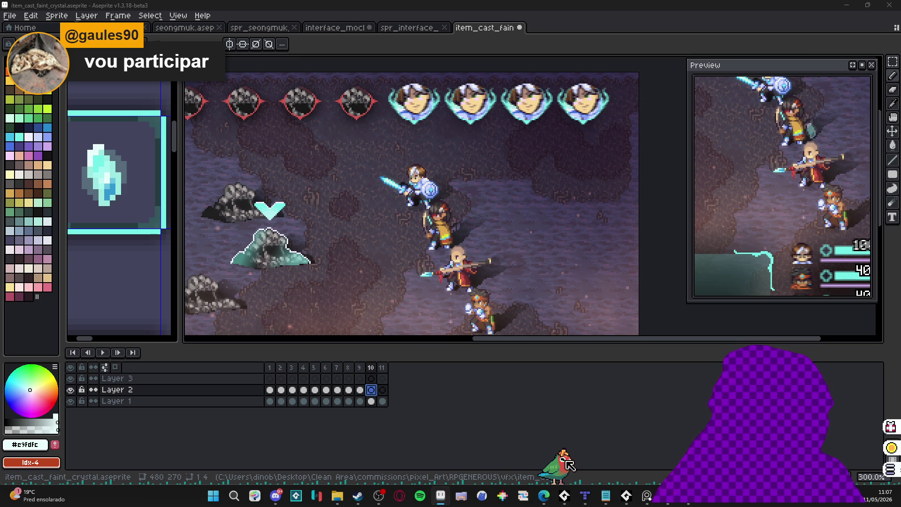
Pan to show the Monster label and HP bars, and enlarge the canvas above the timeline.
scroll(457, 232, down, 1)
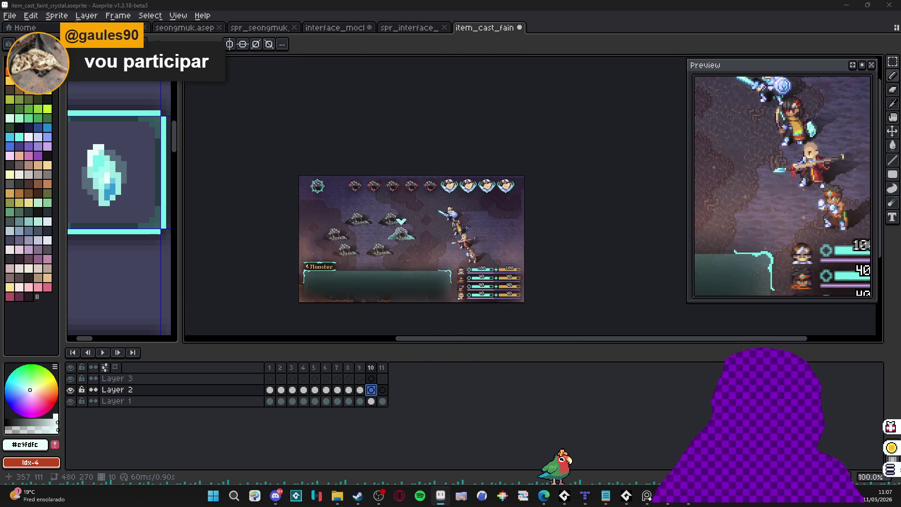
mouse_move(457, 232)
mouse_down()
mouse_move(391, 233)
mouse_move(482, 205)
mouse_move(459, 218)
mouse_up()
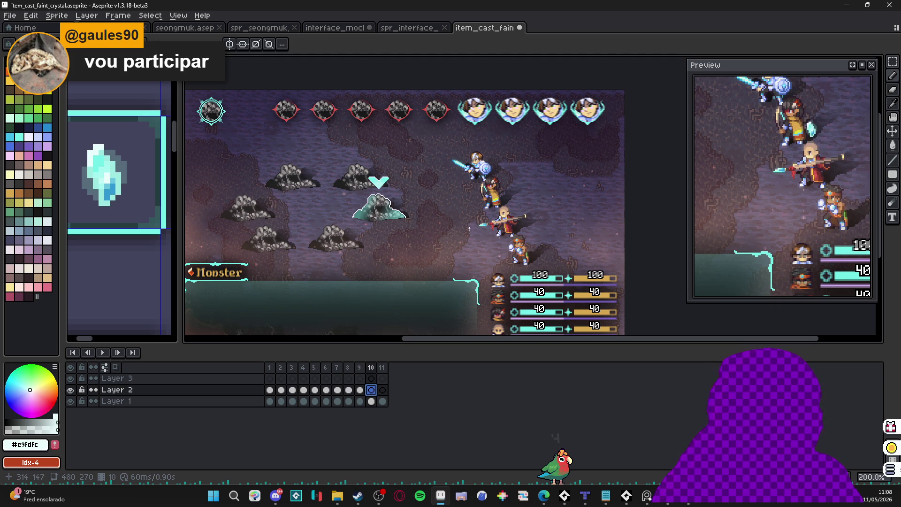
scroll(469, 211, up, 1)
scroll(396, 201, down, 2)
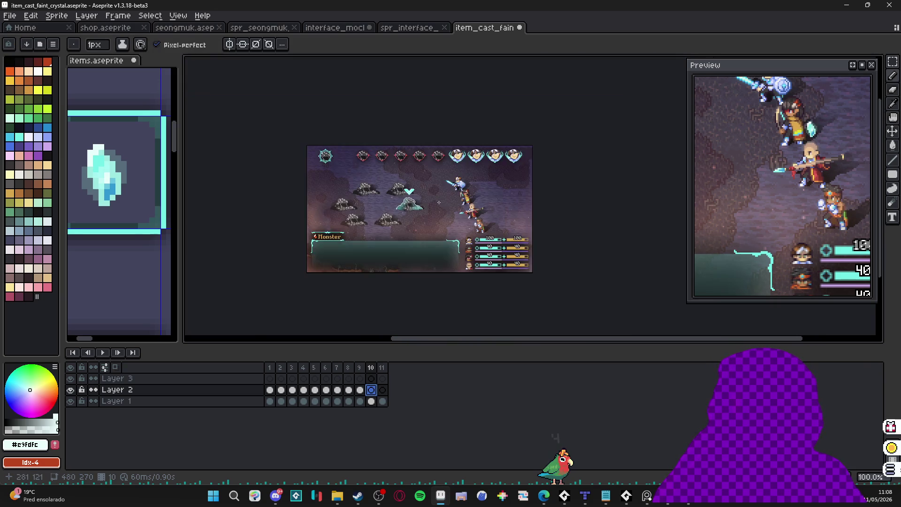
scroll(426, 204, up, 1)
mouse_move(429, 209)
mouse_down()
mouse_move(466, 215)
mouse_move(477, 201)
mouse_up()
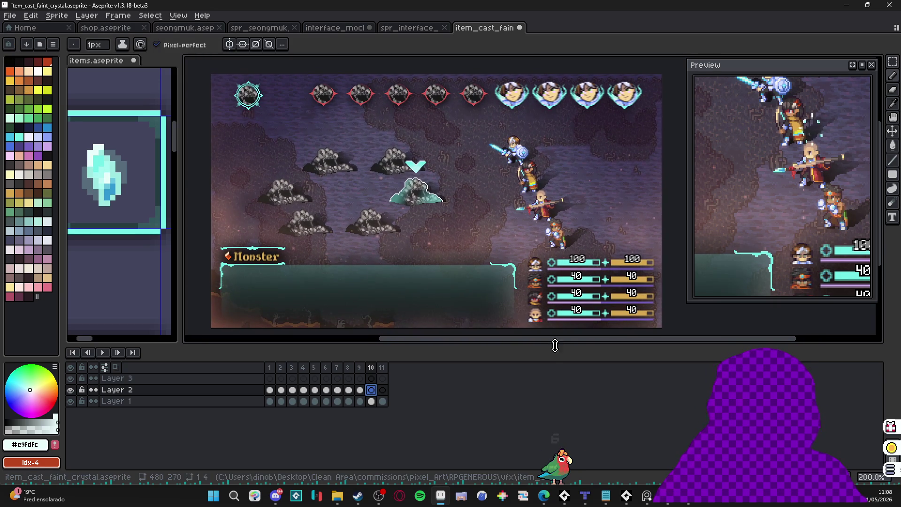
drag(540, 345, 540, 400)
Lower the canvas–timeline splitter so the battle scene gets more vertical room.
drag(563, 256, 563, 273)
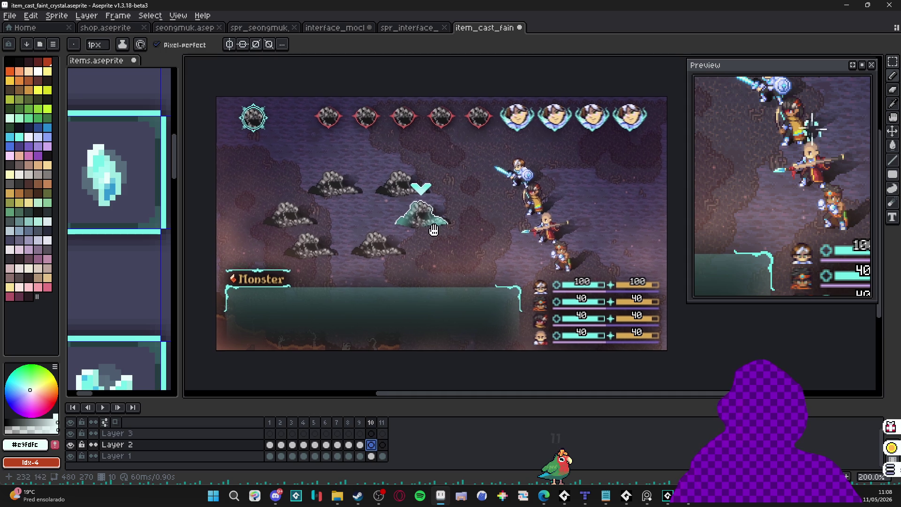
scroll(436, 234, up, 1)
scroll(436, 233, down, 1)
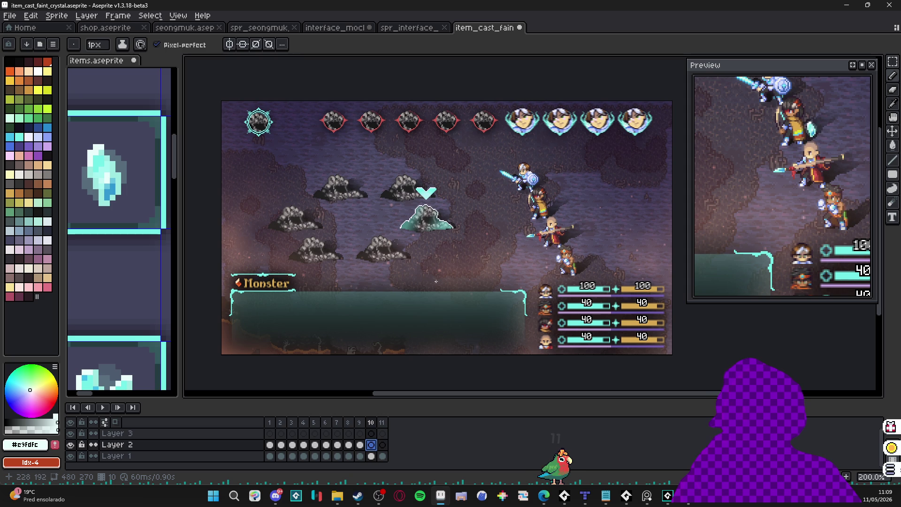
Step through frames 3 to 6 and zoom in on the sparkle.
click(291, 422)
click(337, 423)
click(305, 422)
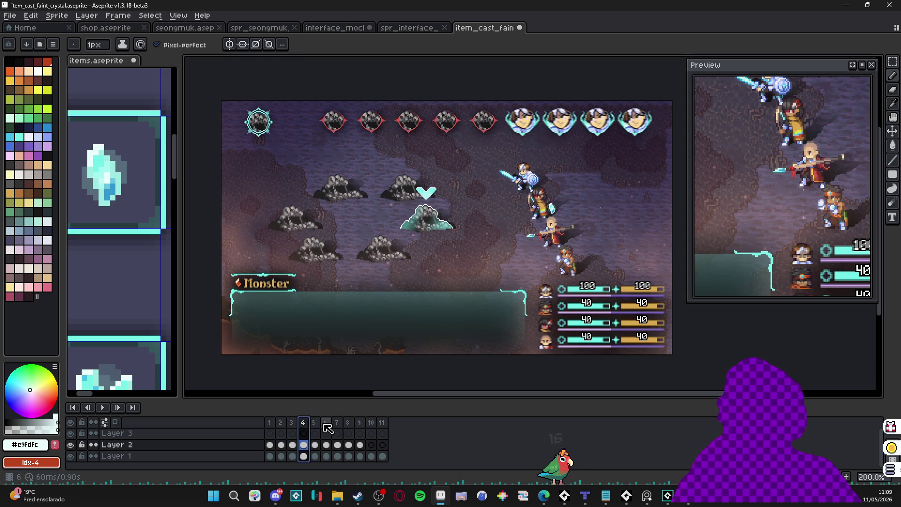
click(315, 423)
key(plus)
key(plus)
key(plus)
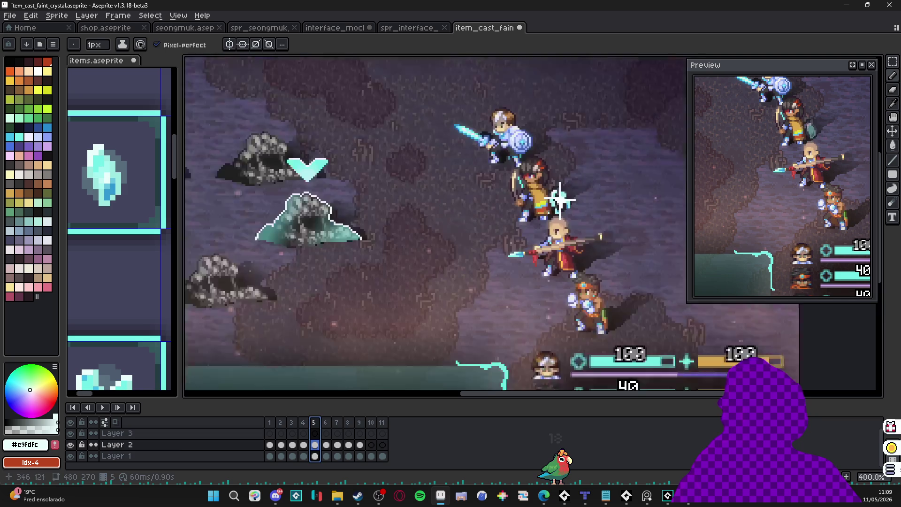
click(325, 422)
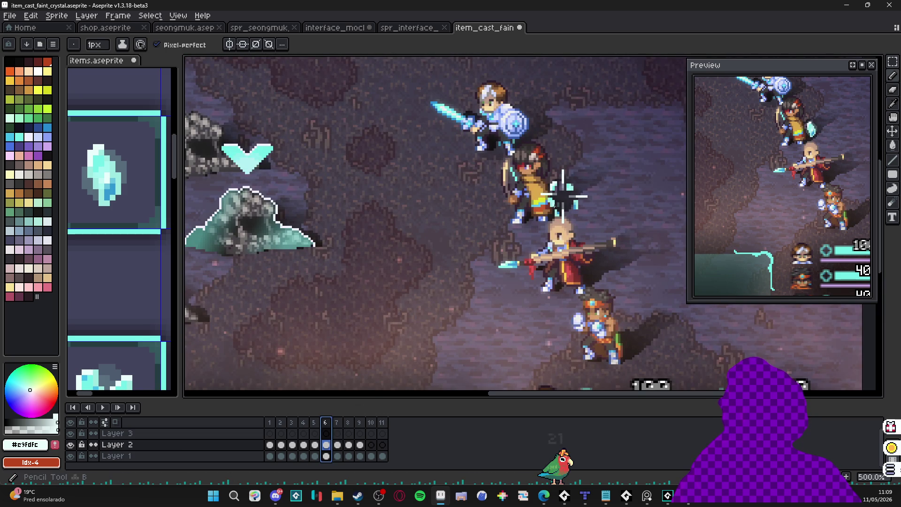
scroll(565, 194, up, 2)
scroll(563, 200, up, 7)
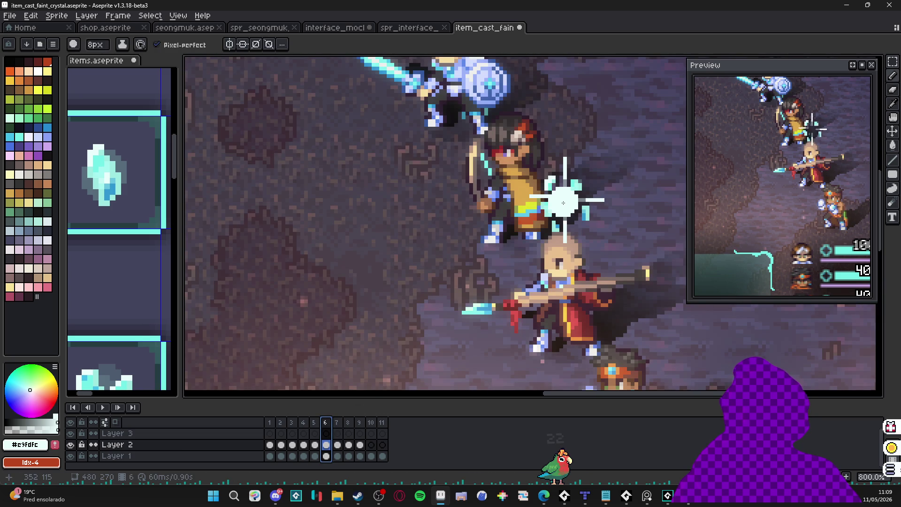
Erase the white centre of the frame 6 sparkle.
key(e)
key(ctrl)
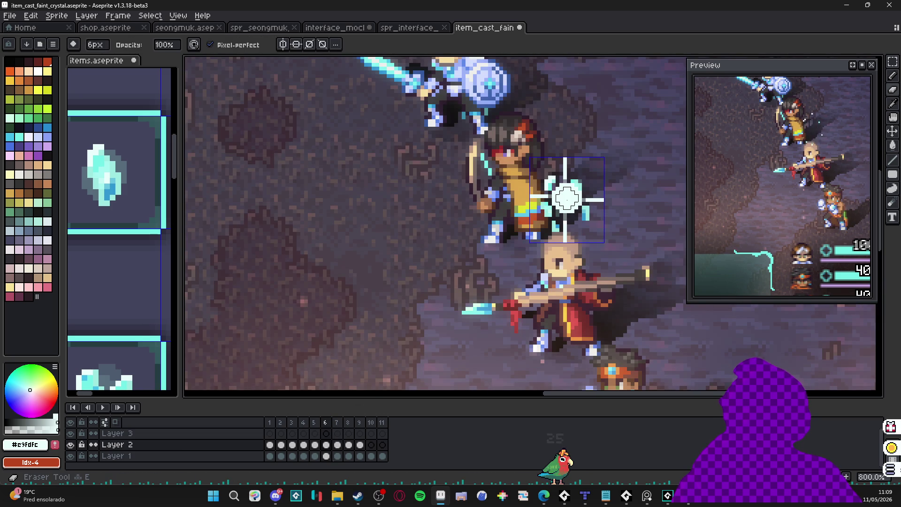
click(567, 198)
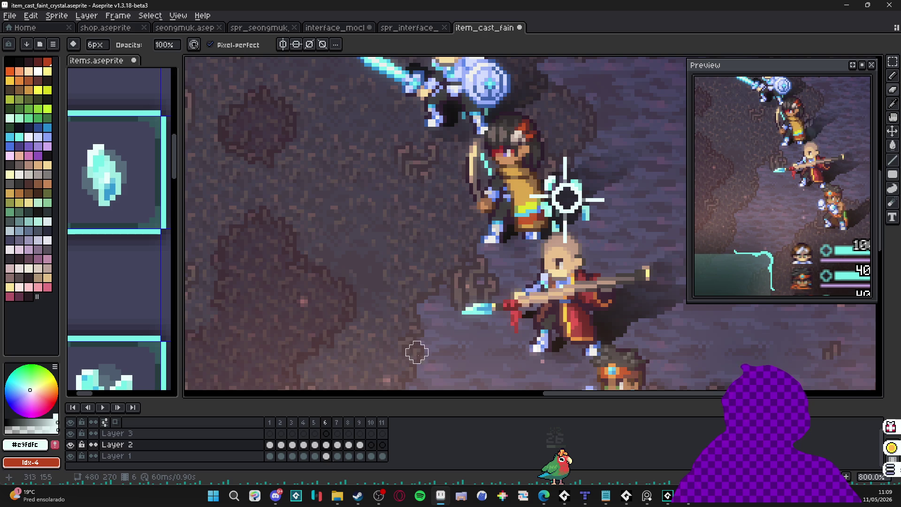
Erase the frame 7 sparkle's white centre on Layer 3, leaving a hollow ring.
click(338, 436)
click(325, 433)
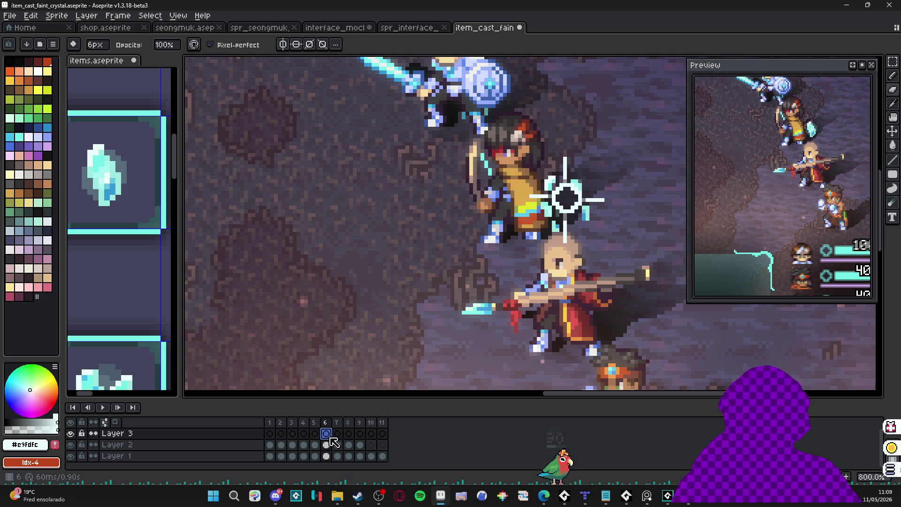
ctrl+click(568, 196)
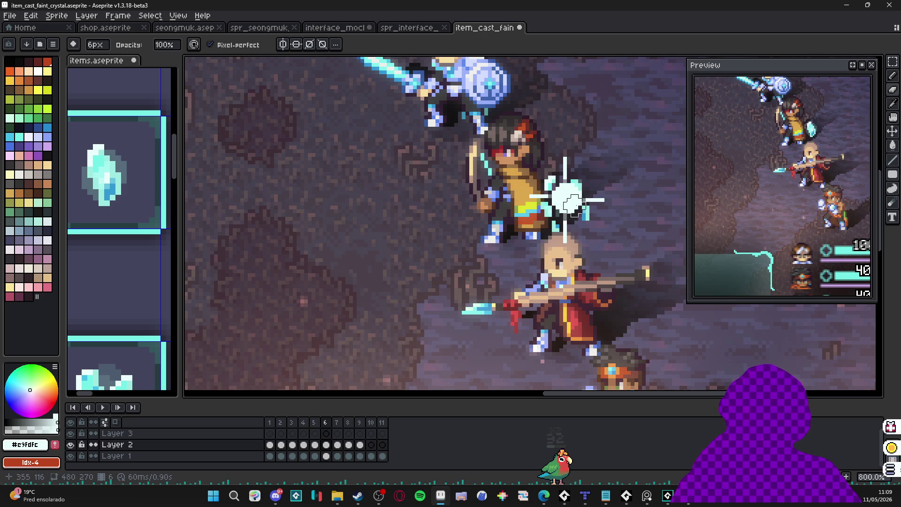
key(w)
click(338, 433)
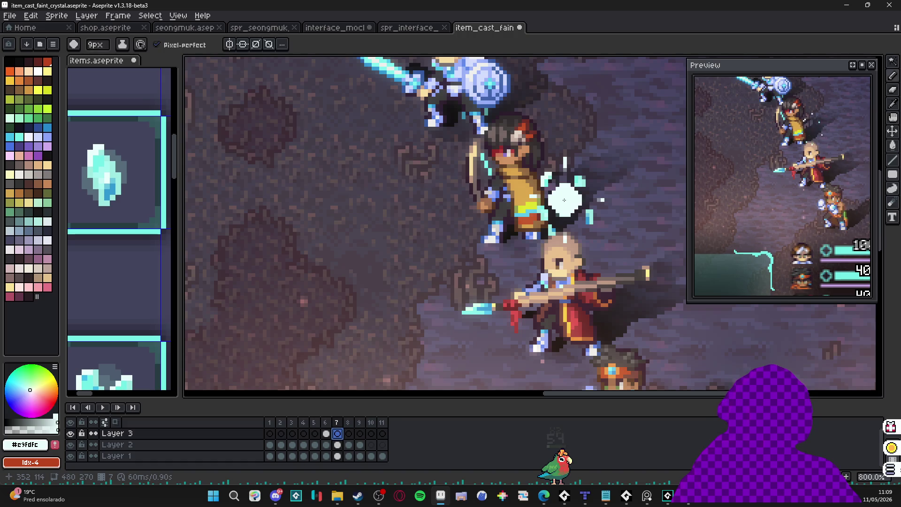
key(e)
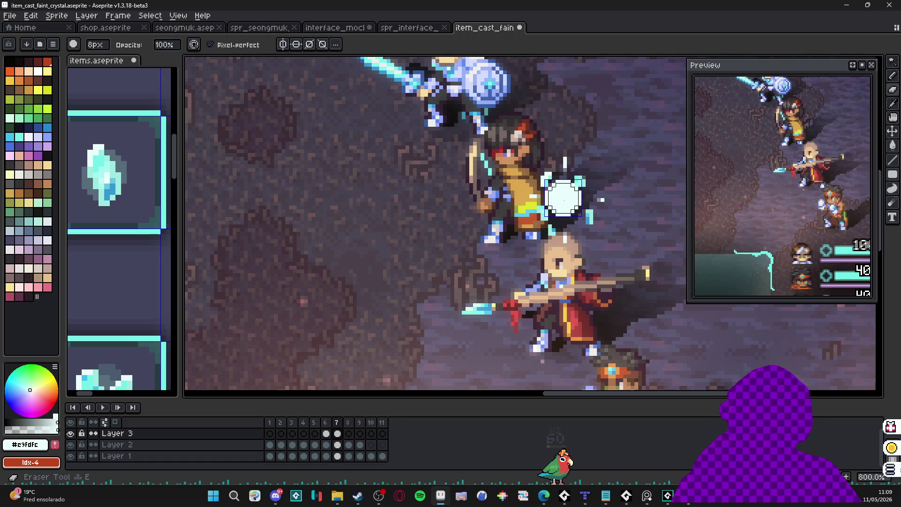
click(564, 197)
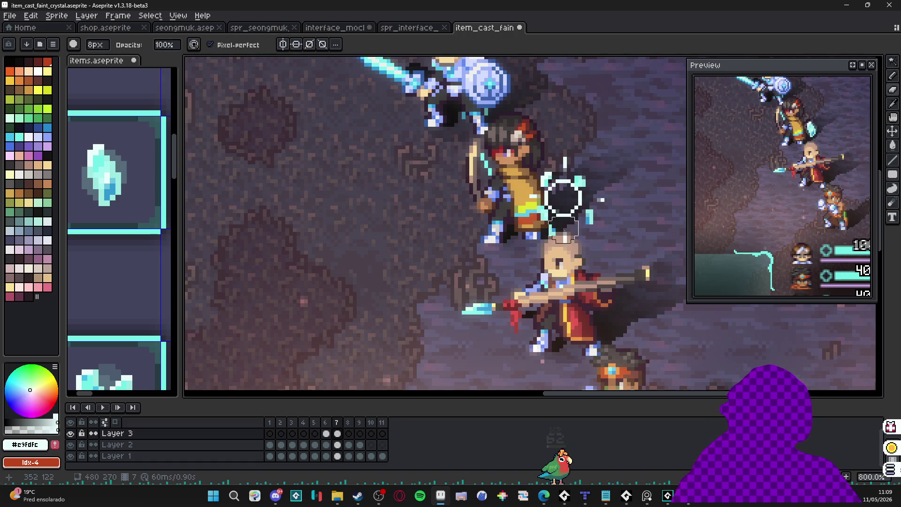
key(b)
scroll(568, 202, up, 3)
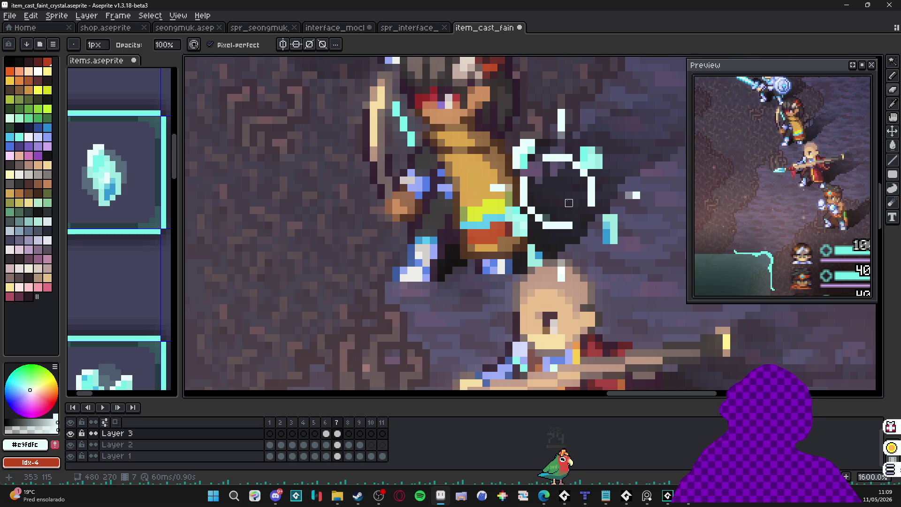
Marquee-select the frame 8 sparkle on Layer 3 and scale it up slightly.
click(349, 434)
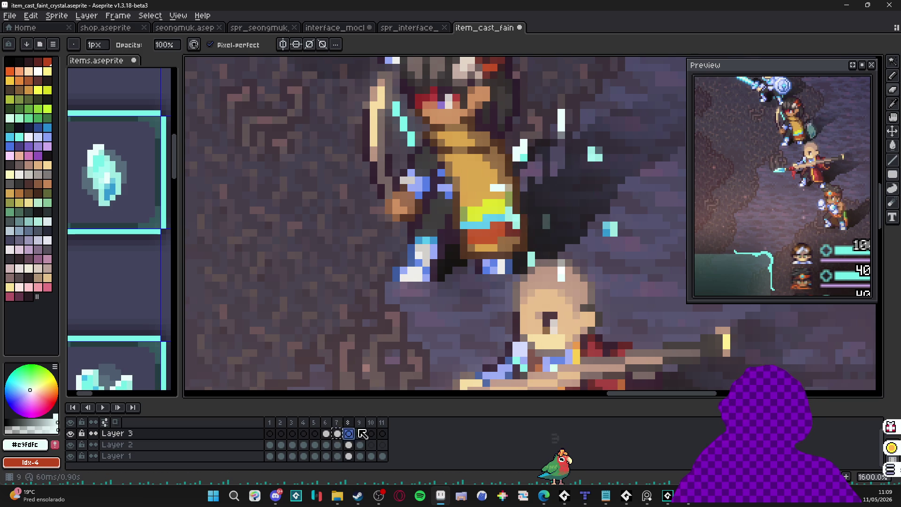
key(m)
drag(518, 152, 597, 230)
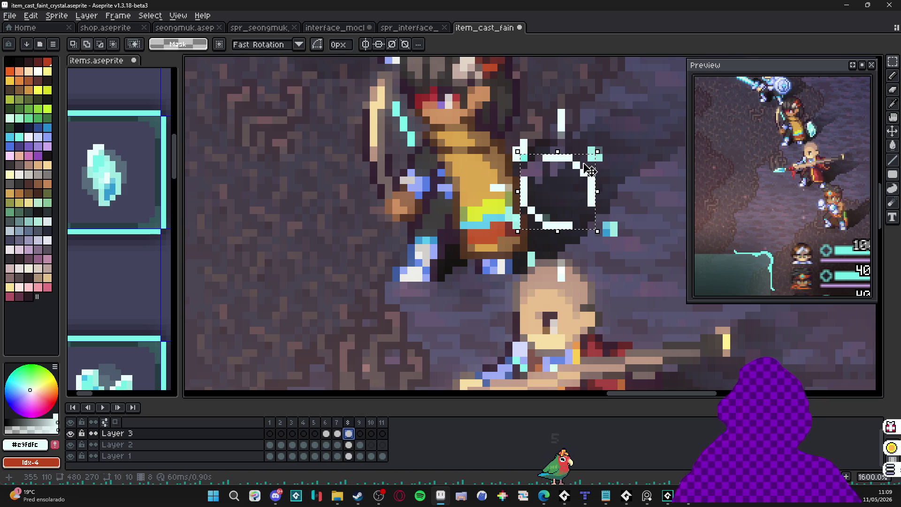
click(597, 153)
drag(599, 153, 603, 193)
key(Return)
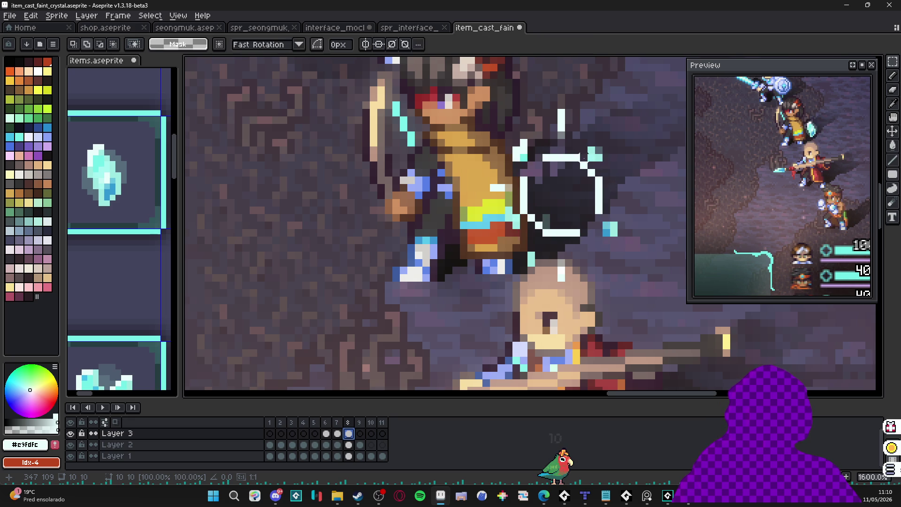
Cut gaps into the ring's right and bottom strokes, removing a stray white pixel.
key(b)
key(ctrl+d)
drag(599, 210, 598, 192)
drag(580, 233, 566, 232)
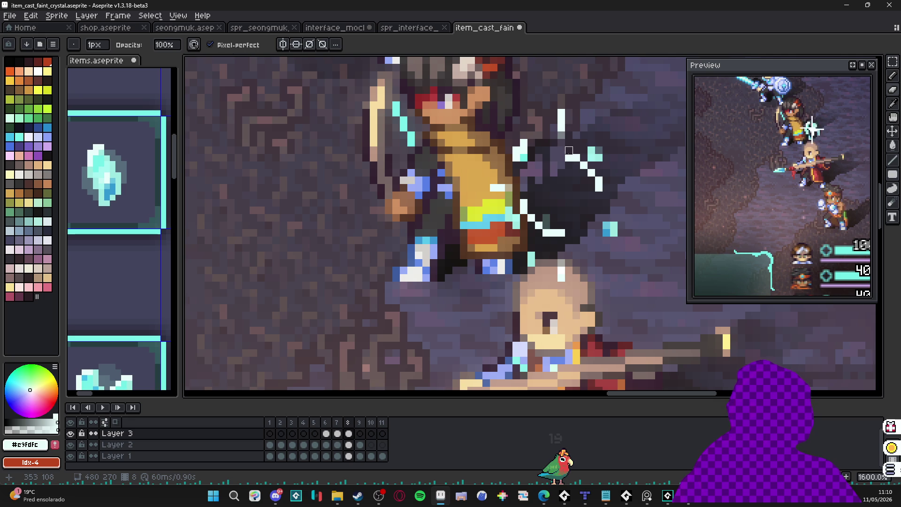
right_click(562, 232)
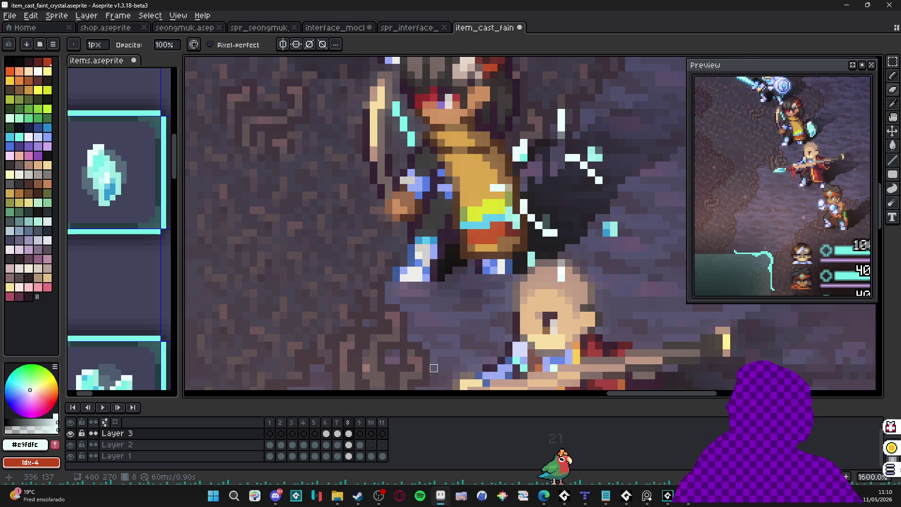
click(349, 433)
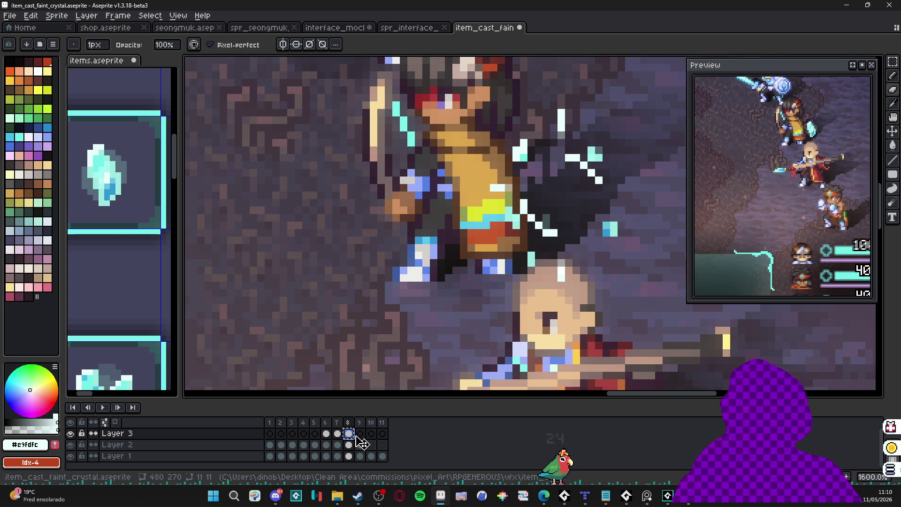
On frame 9, erase the upper and lower sparkle pixels with a 6px eraser.
click(359, 434)
key(e)
key(plus)
key(plus)
key(plus)
click(567, 157)
click(557, 236)
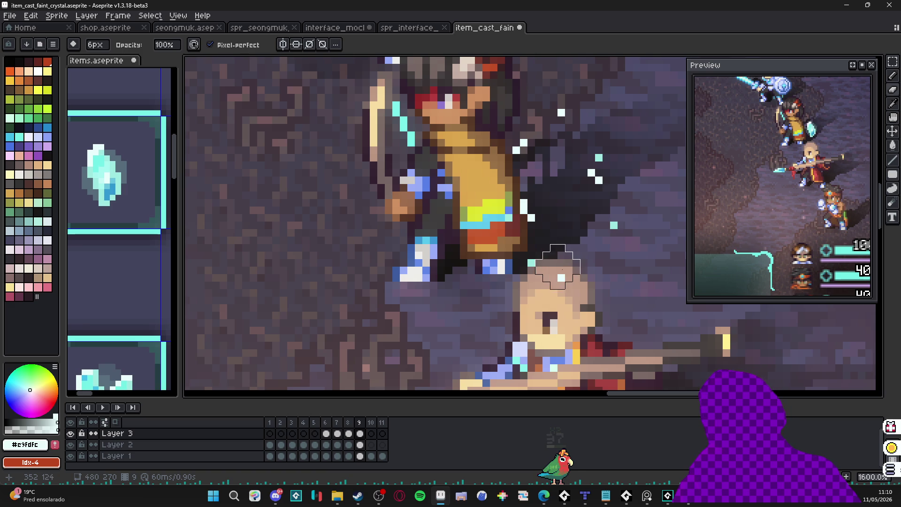
click(371, 433)
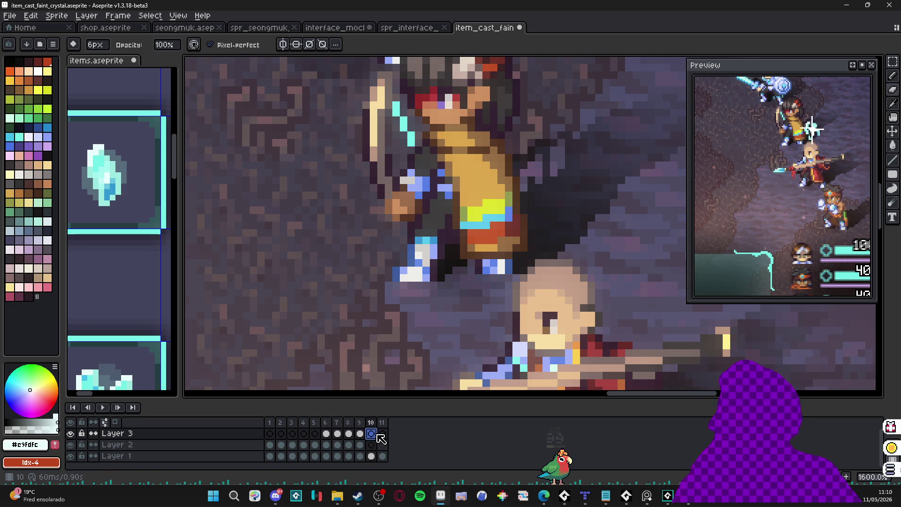
scroll(515, 254, down, 3)
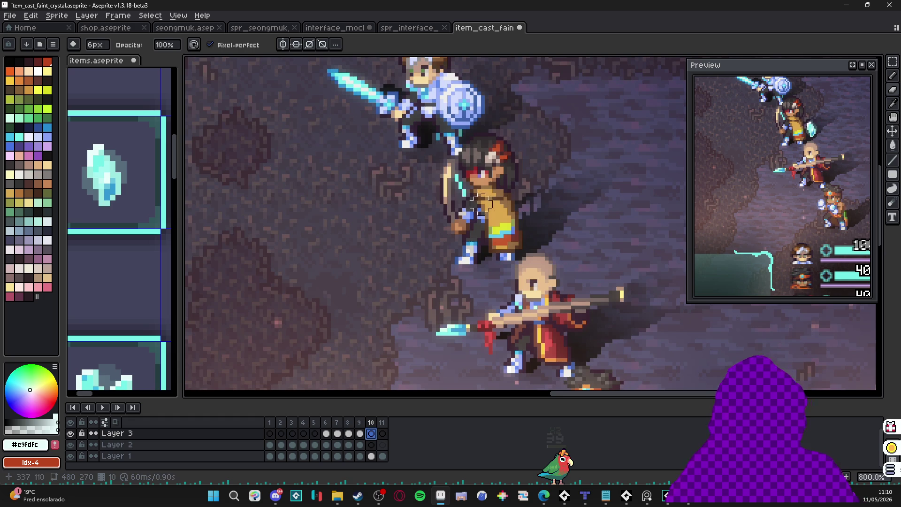
scroll(484, 236, down, 1)
drag(484, 236, 467, 248)
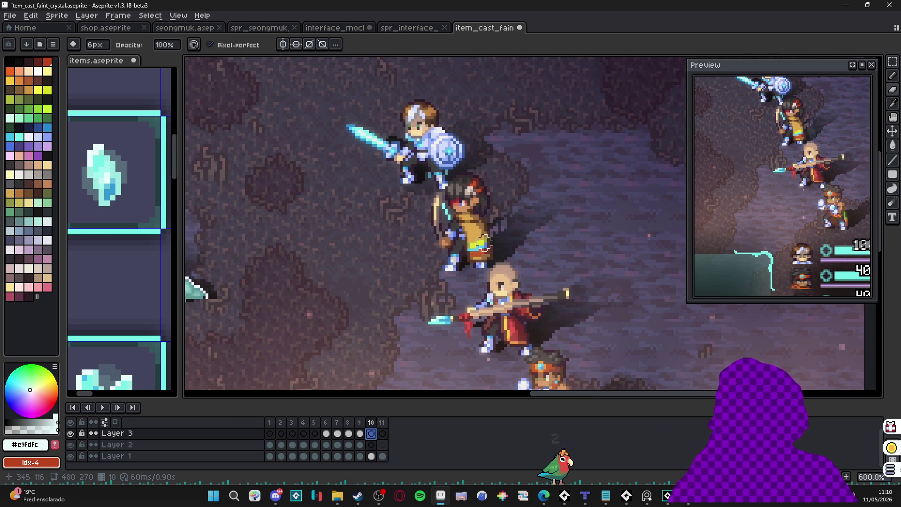
scroll(484, 242, down, 3)
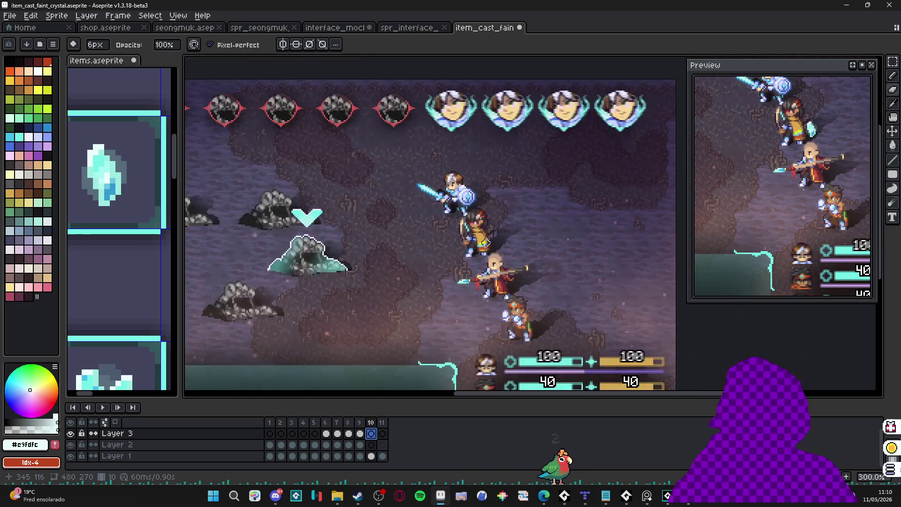
scroll(484, 242, up, 1)
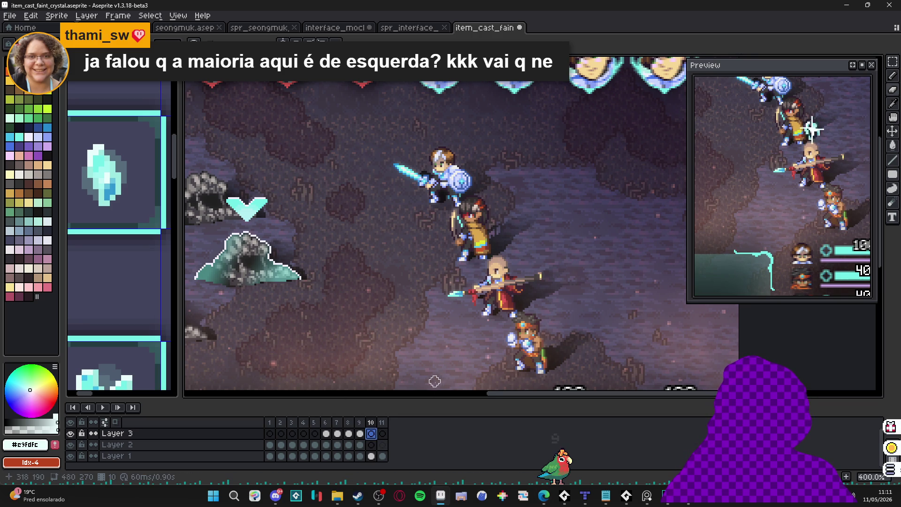
drag(359, 433, 378, 458)
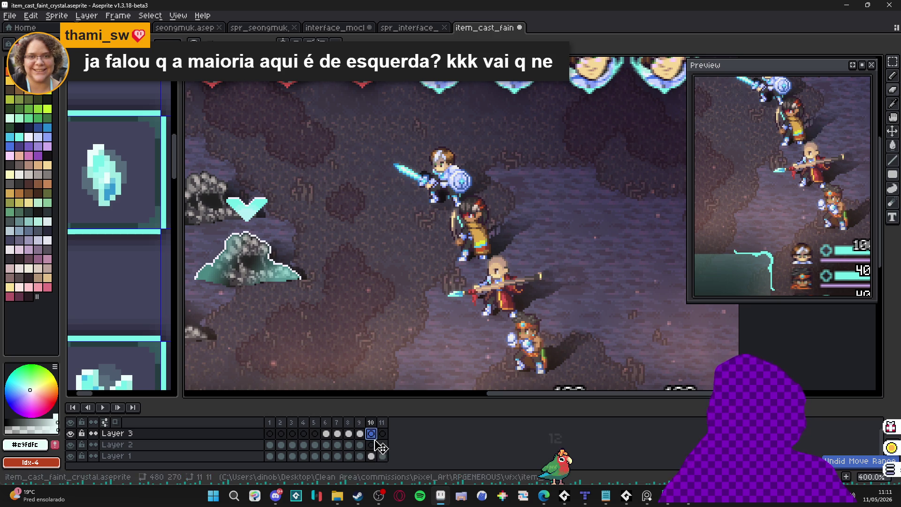
key(ctrl+z)
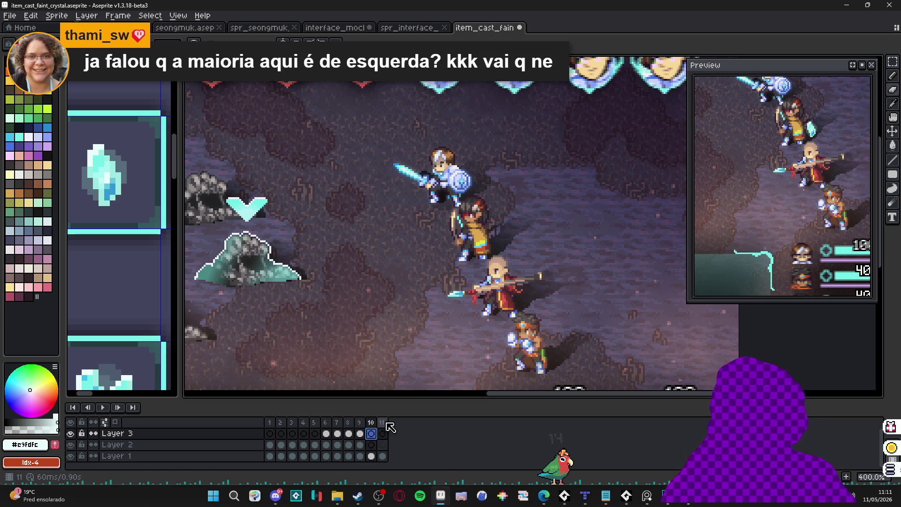
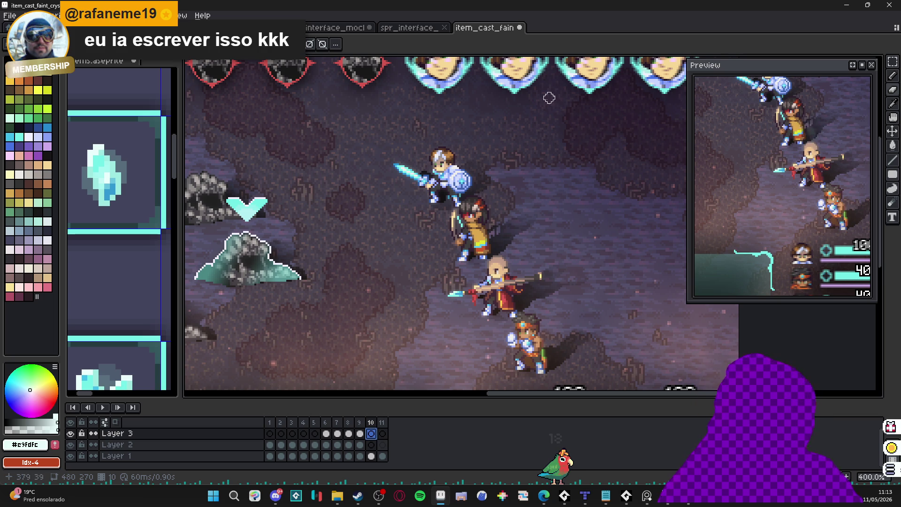
Review the final frames 9–11 of the crystal effect in the timeline.
scroll(531, 199, down, 2)
scroll(469, 235, up, 1)
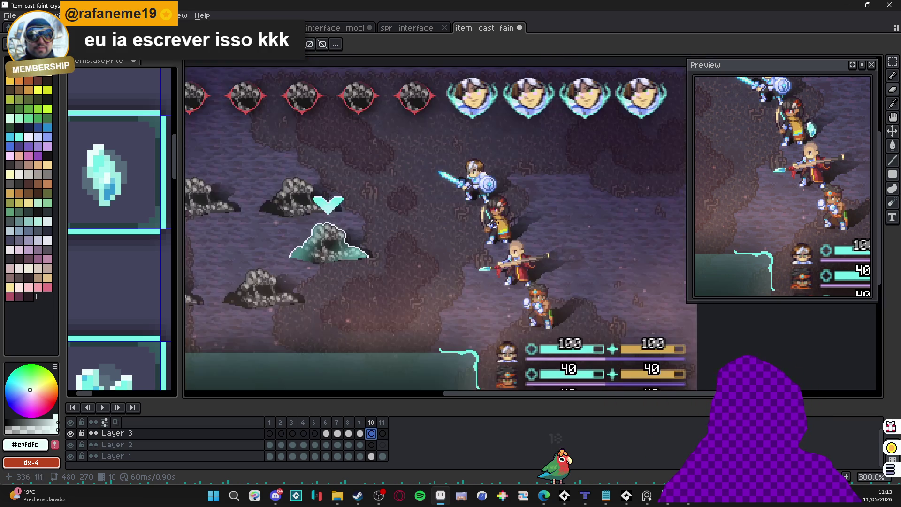
click(382, 434)
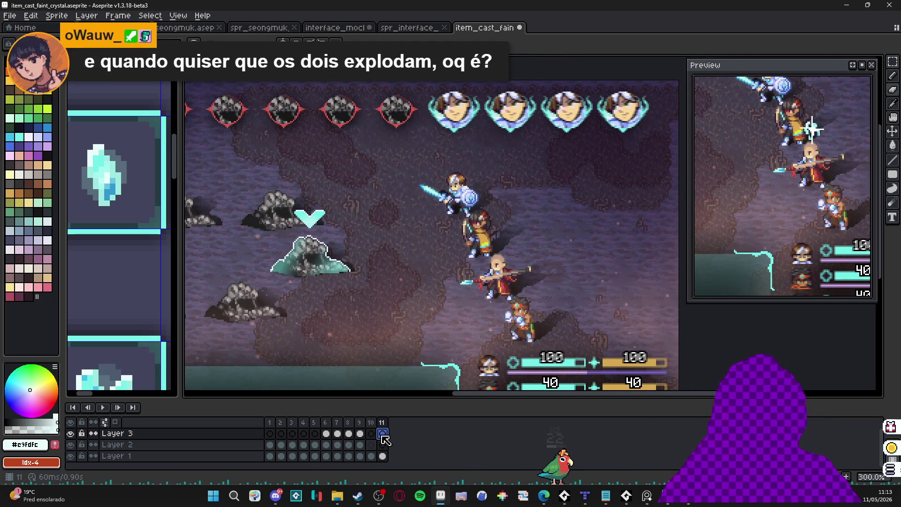
click(375, 435)
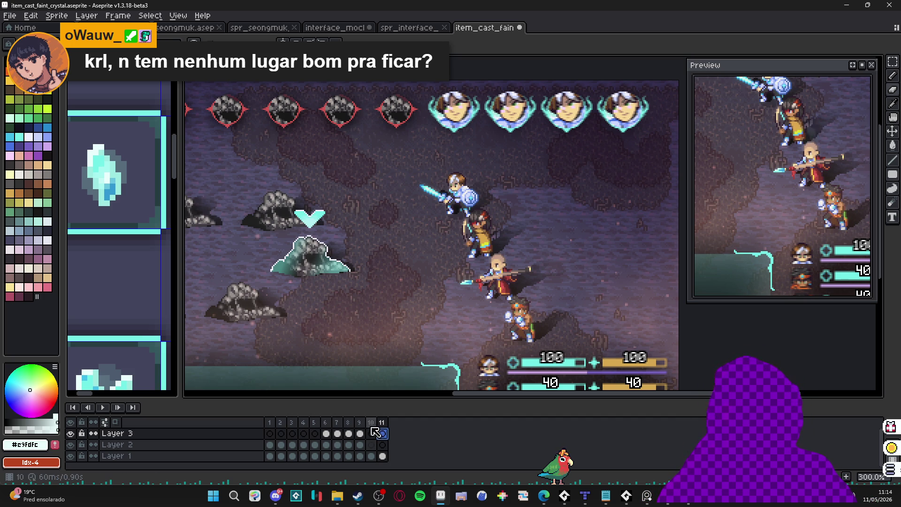
click(366, 423)
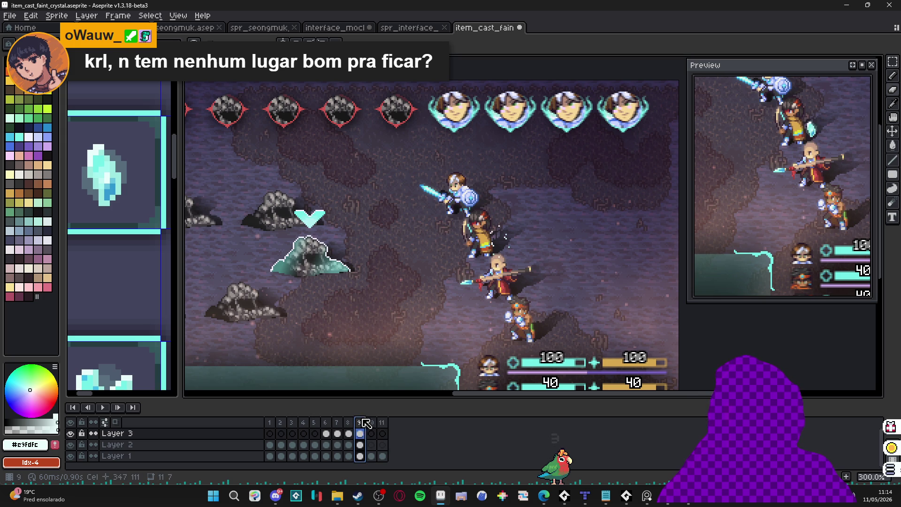
click(383, 424)
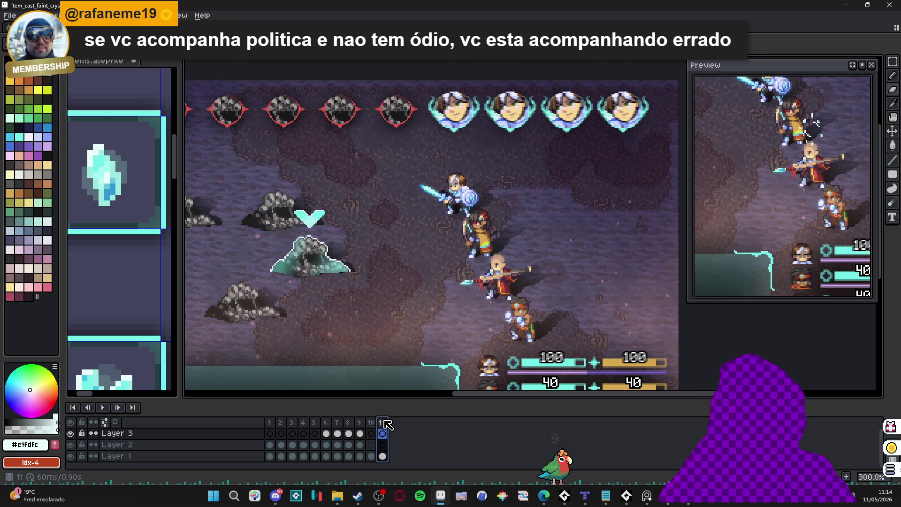
click(372, 422)
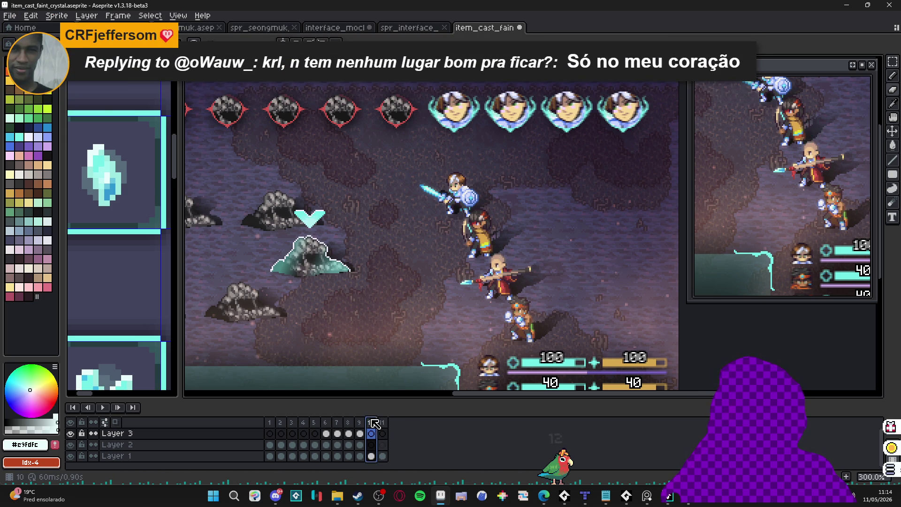
key(Left)
click(382, 422)
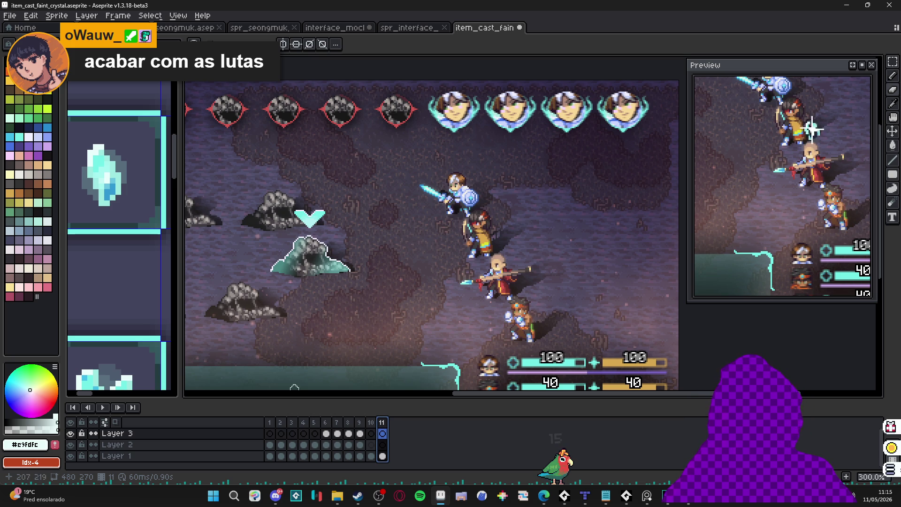
Check frames 4–6, then merge Layer 3 down into Layer 2.
click(326, 435)
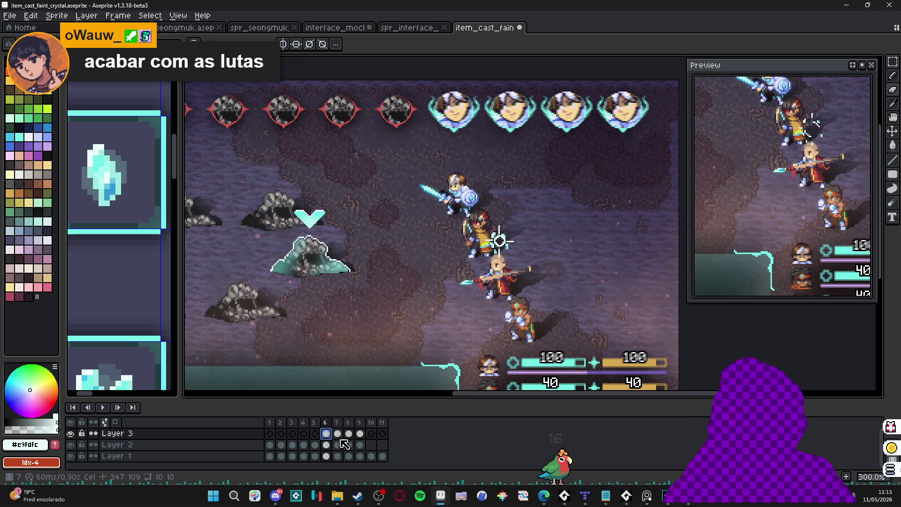
click(316, 434)
click(303, 433)
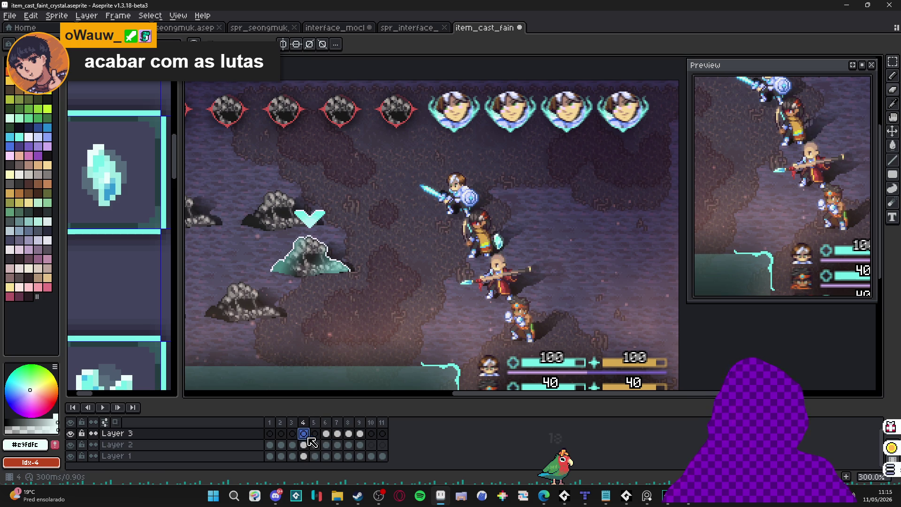
right_click(250, 434)
click(260, 458)
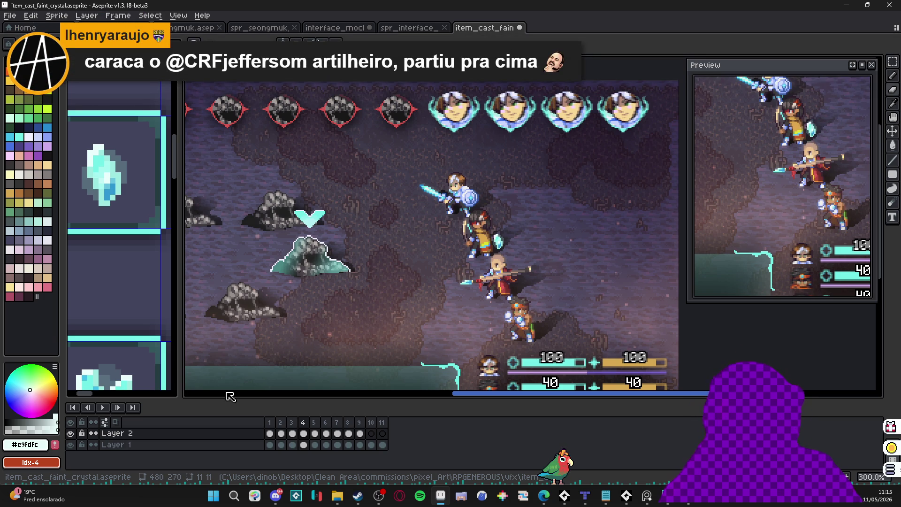
Step through frames 1–5 of the merged crystal effect on Layer 2 and back to frame 1.
scroll(429, 292, down, 3)
scroll(429, 292, up, 2)
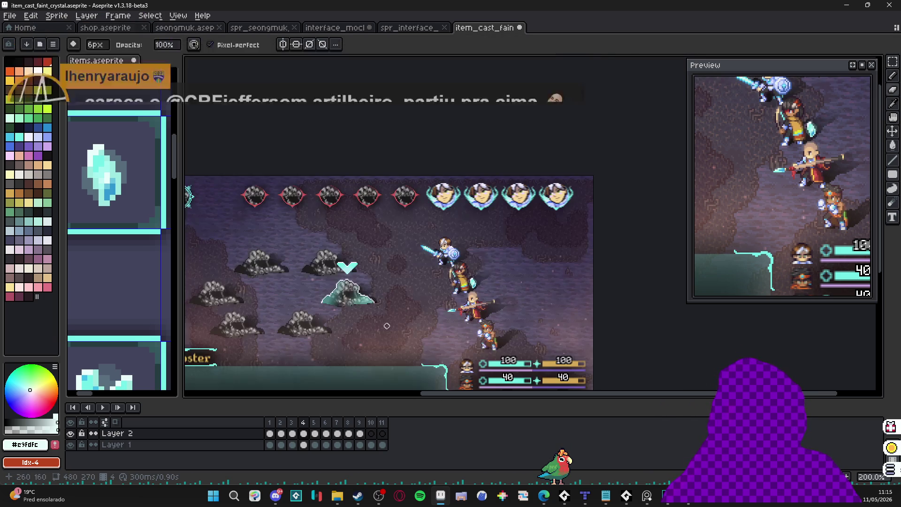
drag(429, 292, 456, 266)
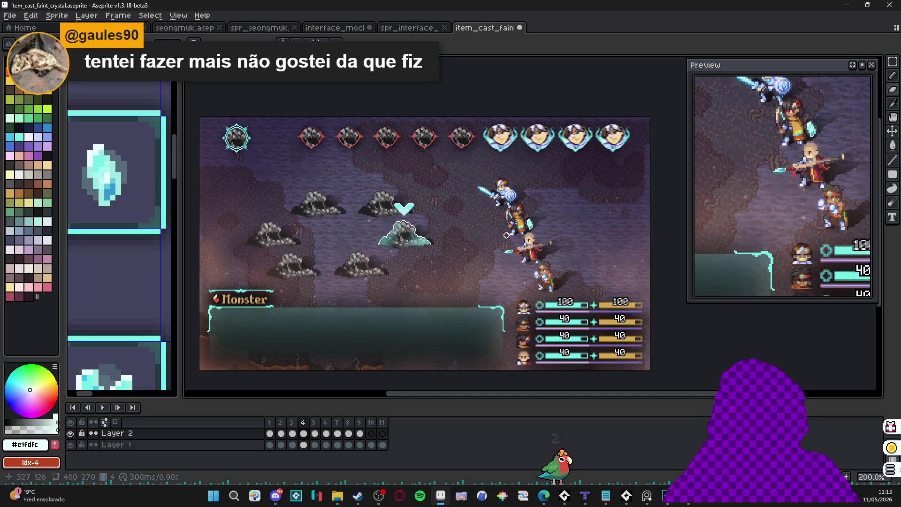
click(270, 433)
click(281, 433)
click(292, 433)
click(303, 433)
click(315, 433)
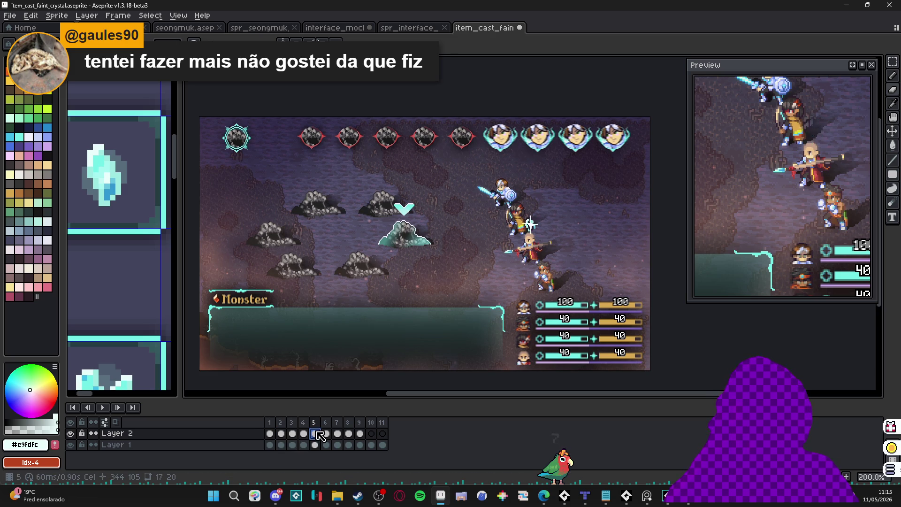
click(306, 435)
click(292, 433)
click(280, 433)
click(269, 433)
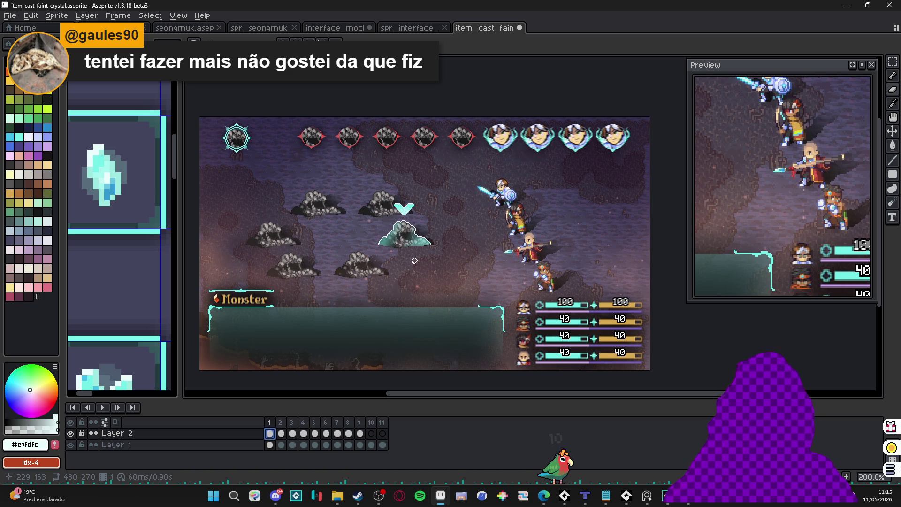
Shift the mockup view left and select Layer 1.
scroll(431, 232, up, 1)
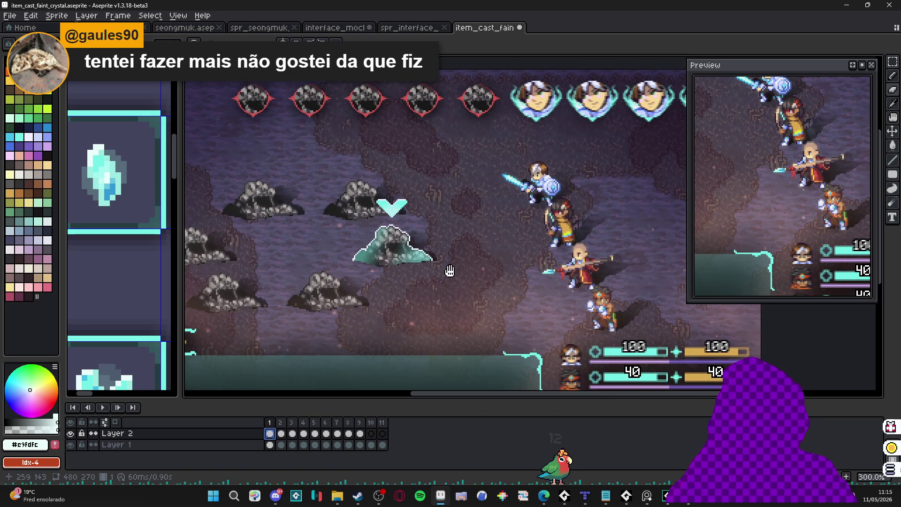
drag(384, 247, 348, 245)
ctrl+click(358, 240)
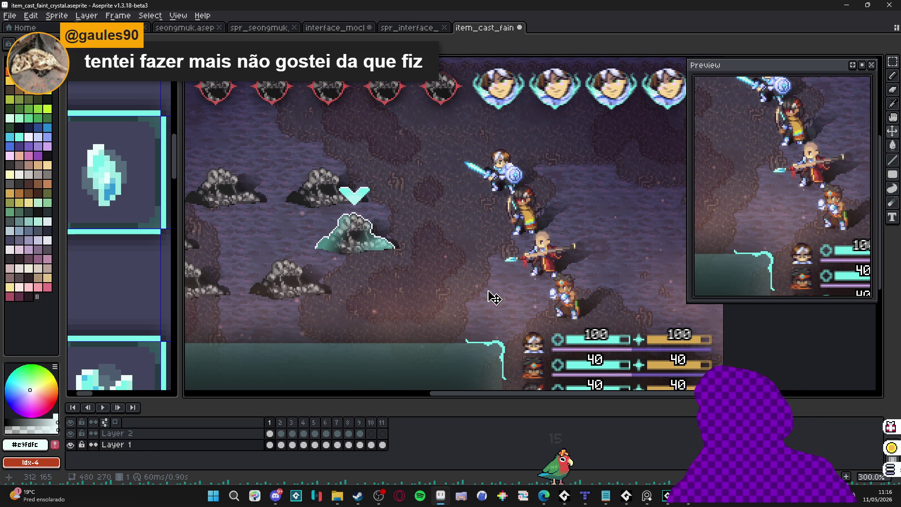
Switch to GameMaker and search the project assets for 'heal'.
scroll(491, 297, down, 1)
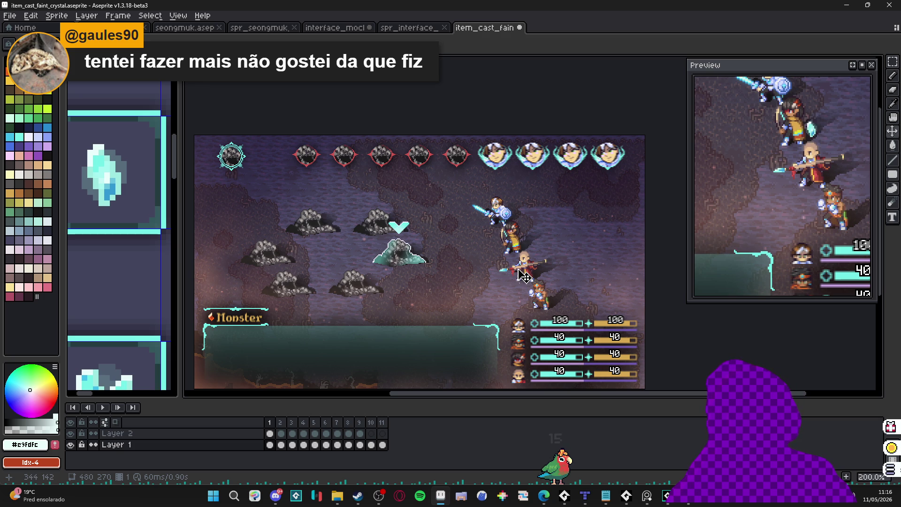
mouse_move(667, 496)
click(667, 450)
click(753, 71)
text(heal)
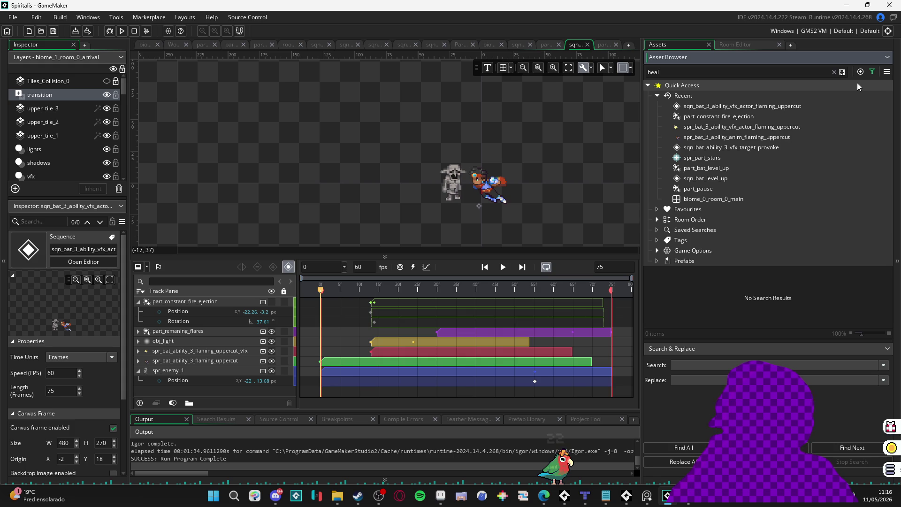
Clear the 'heal' asset search, scroll the asset folders, and build and run the game with F5.
key(BackSpace)
key(BackSpace)
key(BackSpace)
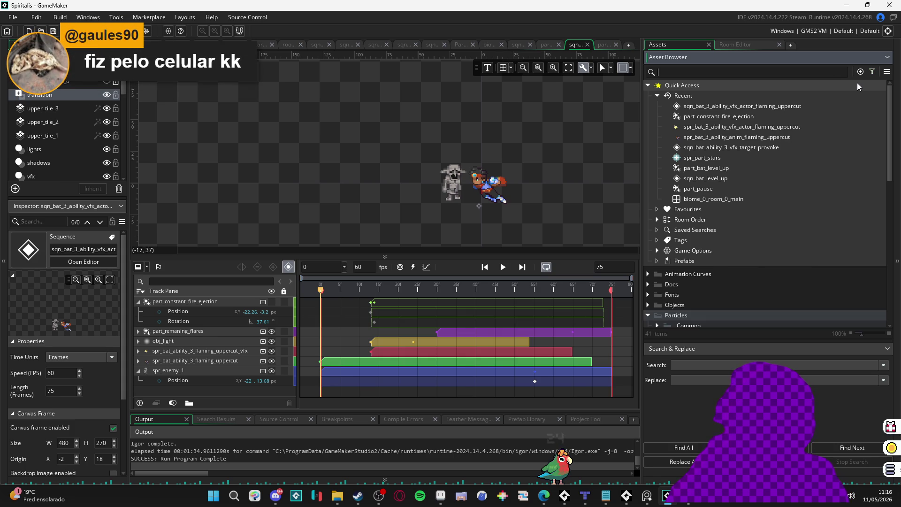
scroll(864, 164, down, 10)
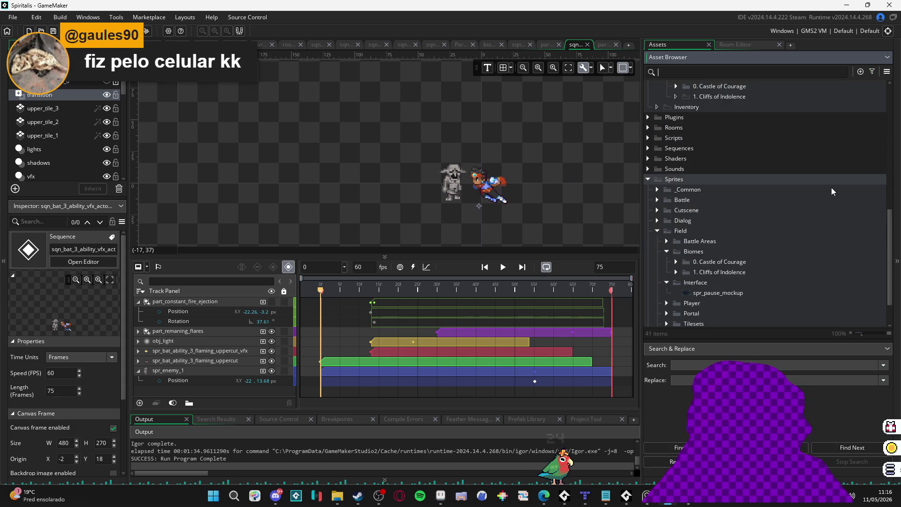
scroll(827, 194, down, 2)
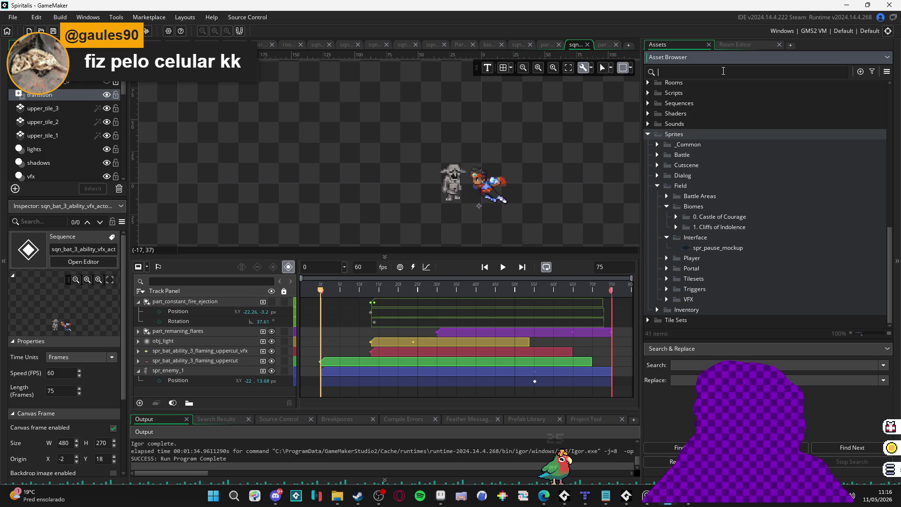
key(F5)
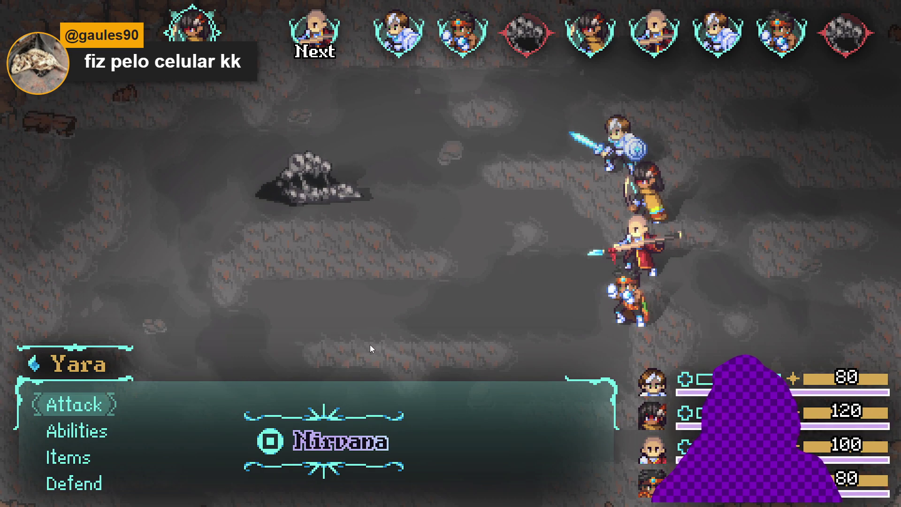
Have Yara cast Refreshing dew on an ally.
key(Down)
key(Down)
key(Up)
key(Return)
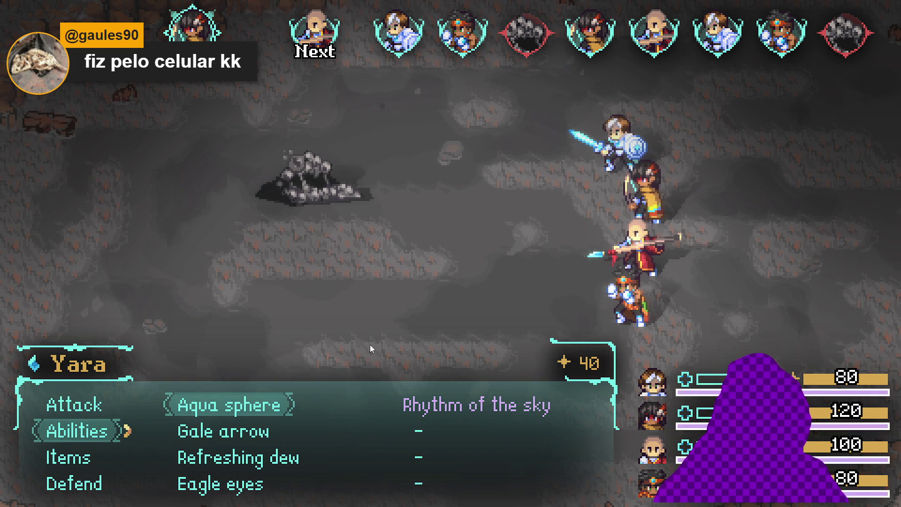
key(Down)
key(Down)
key(Return)
key(Down)
key(Down)
key(Down)
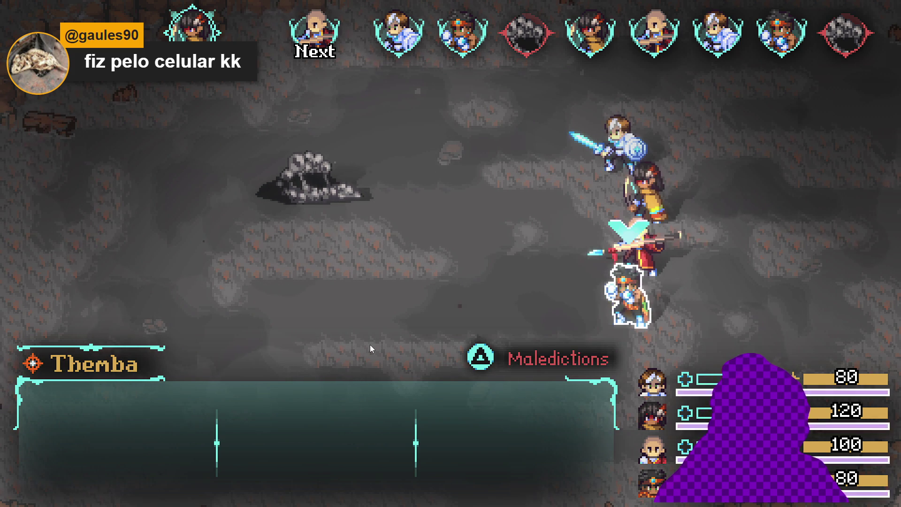
key(Return)
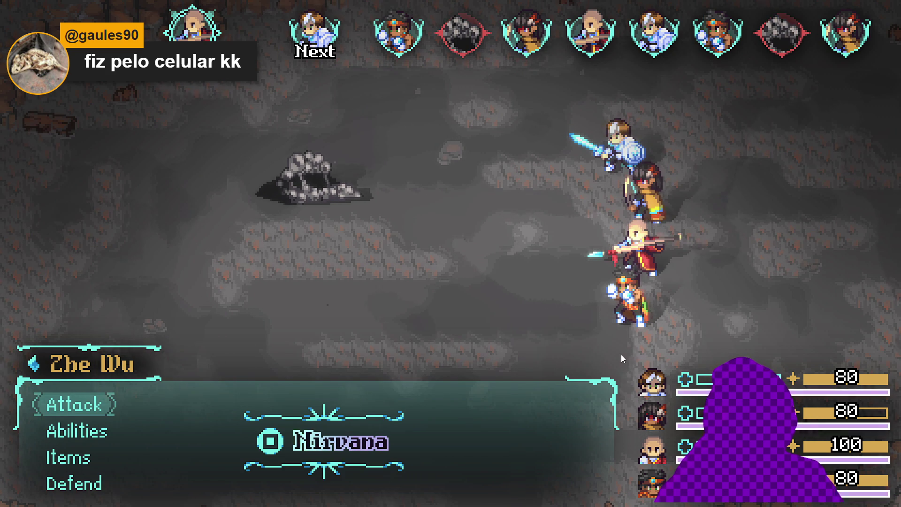
Make Zhe Wu defend, have Sam cast Converging light on Zhe Wu, and trigger Themba's Nirvana with Q.
key(Up)
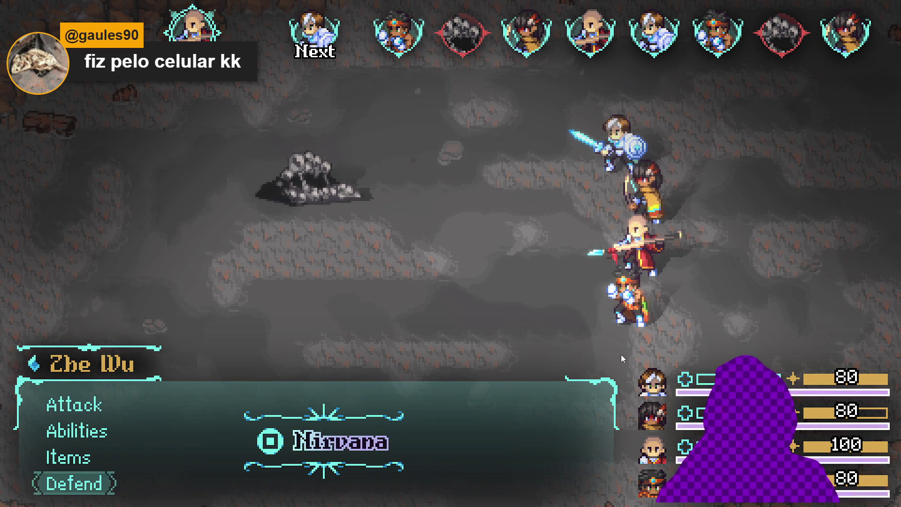
key(Return)
key(Down)
key(Return)
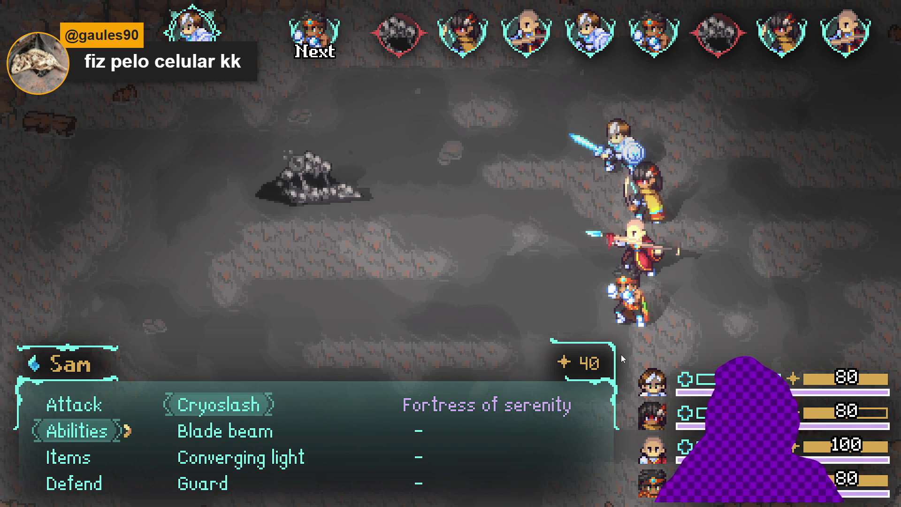
key(Return)
key(Down)
key(Down)
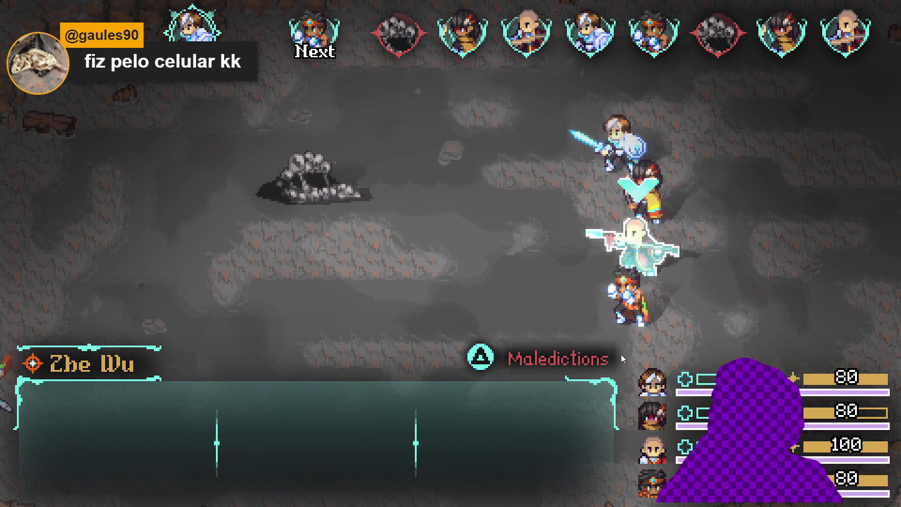
key(Return)
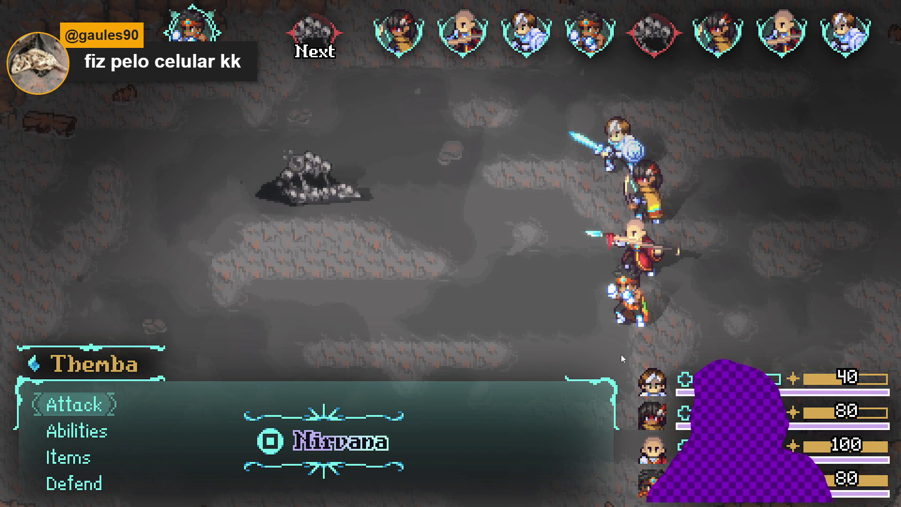
key(q)
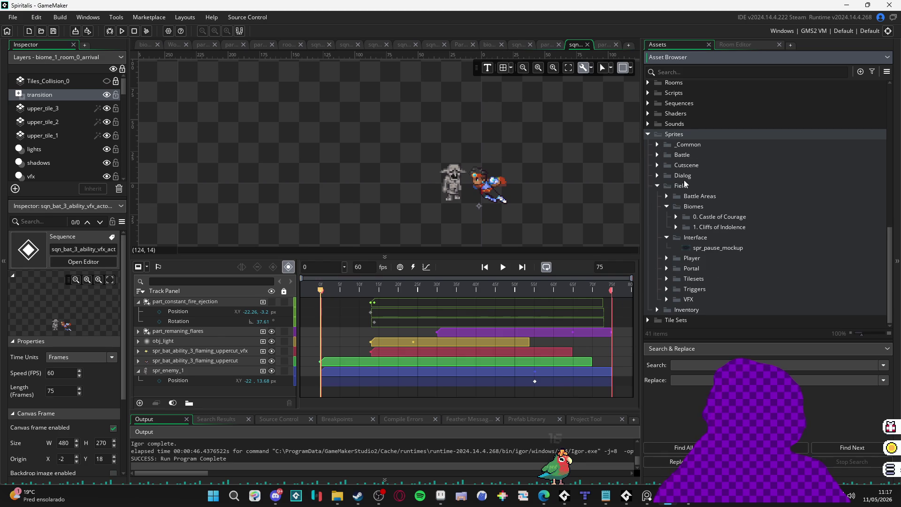
Search assets for 'converg' and open the sqn_bat_0_ability_vfx_target_front_converging_light sequence.
scroll(659, 185, up, 3)
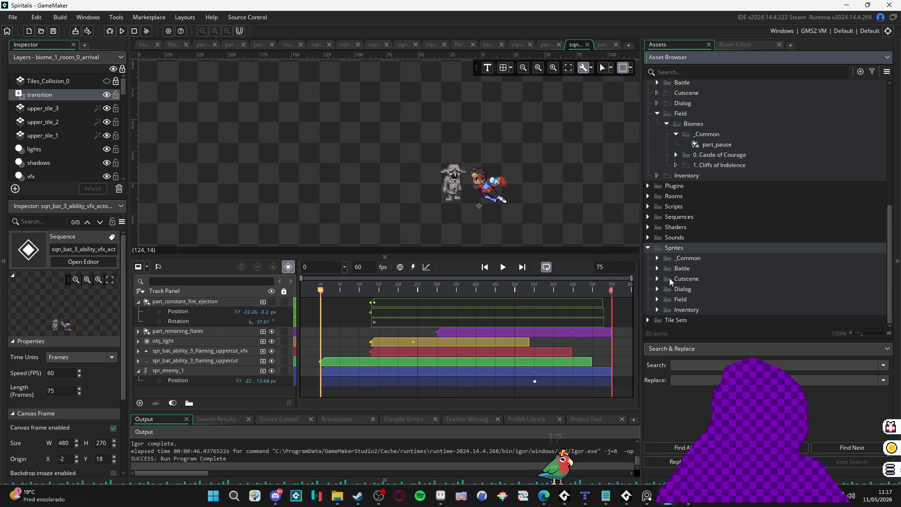
scroll(734, 146, up, 1)
click(699, 74)
text(converg)
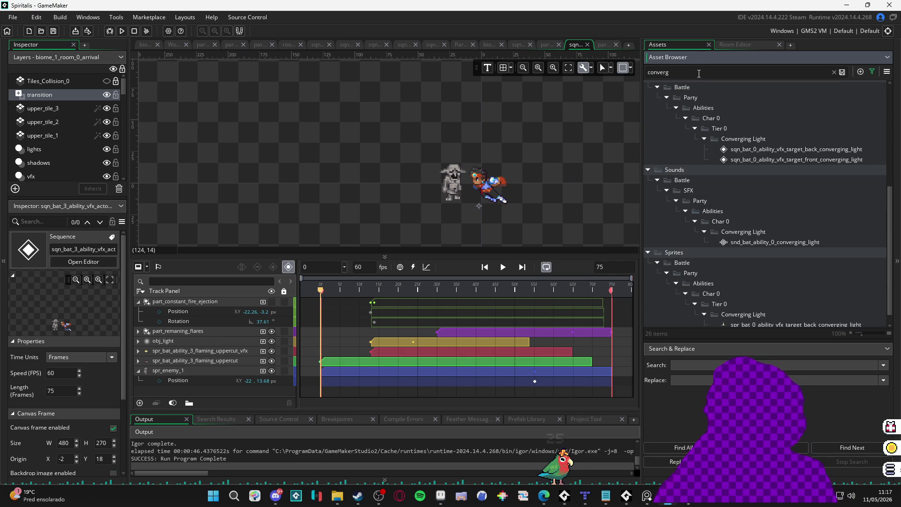
click(799, 159)
double_click(799, 159)
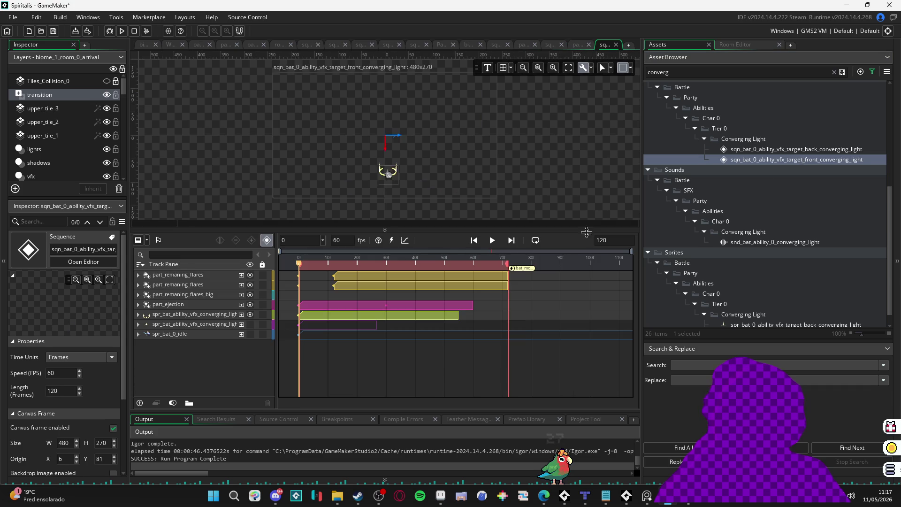
Preview the sequence on loop, inspecting its part_remaning_flares and part_ejection particle tracks.
click(492, 240)
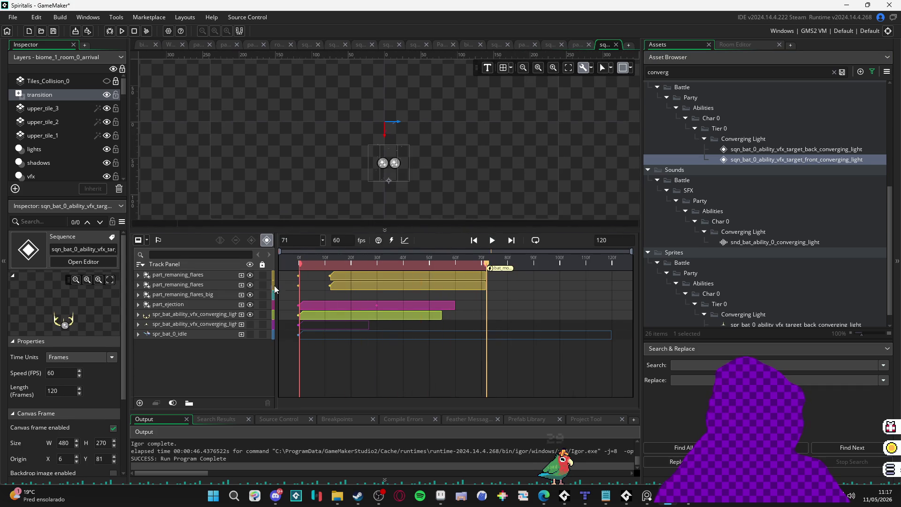
click(199, 276)
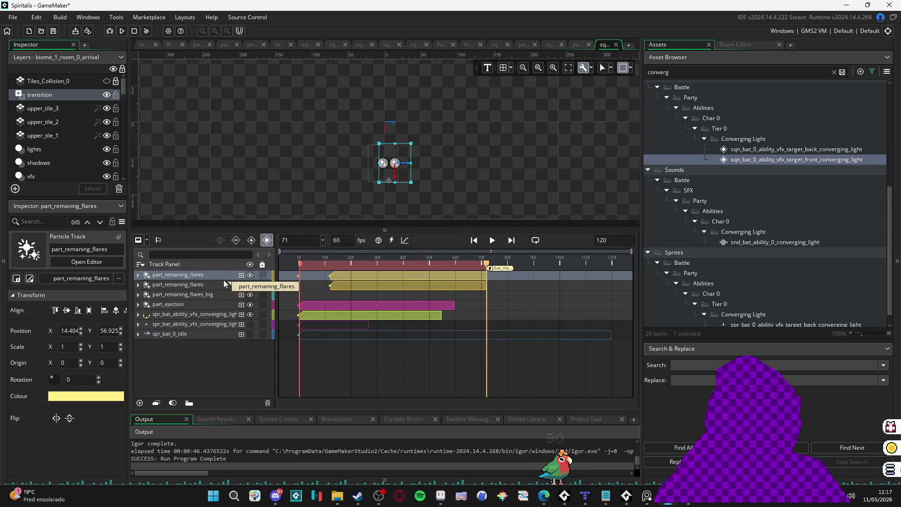
click(319, 263)
key(space)
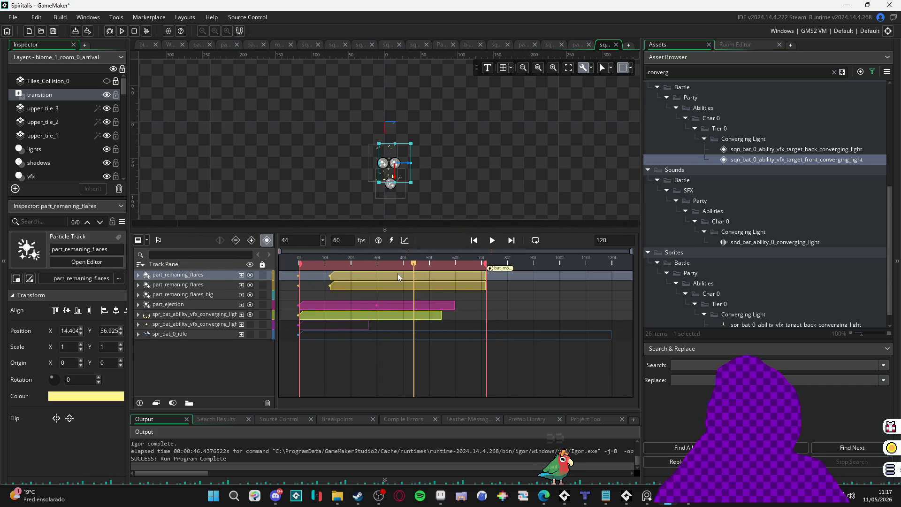
click(193, 304)
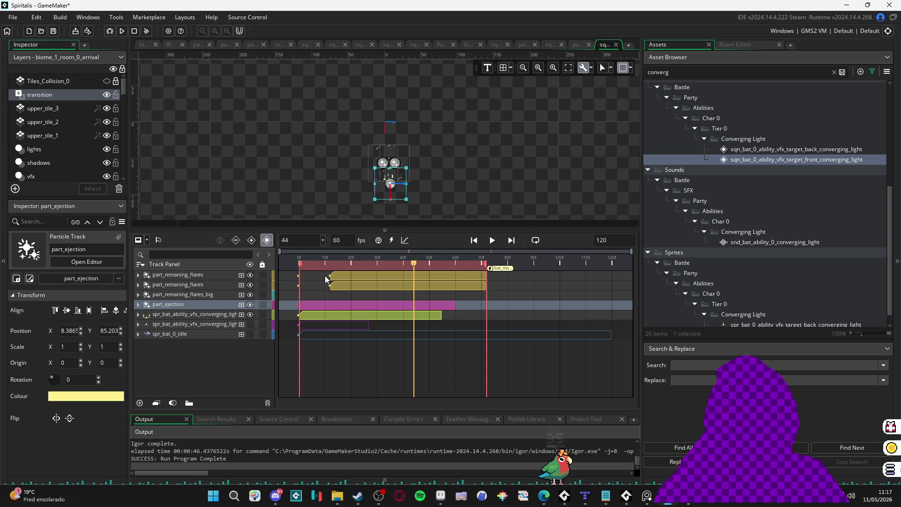
click(317, 264)
key(space)
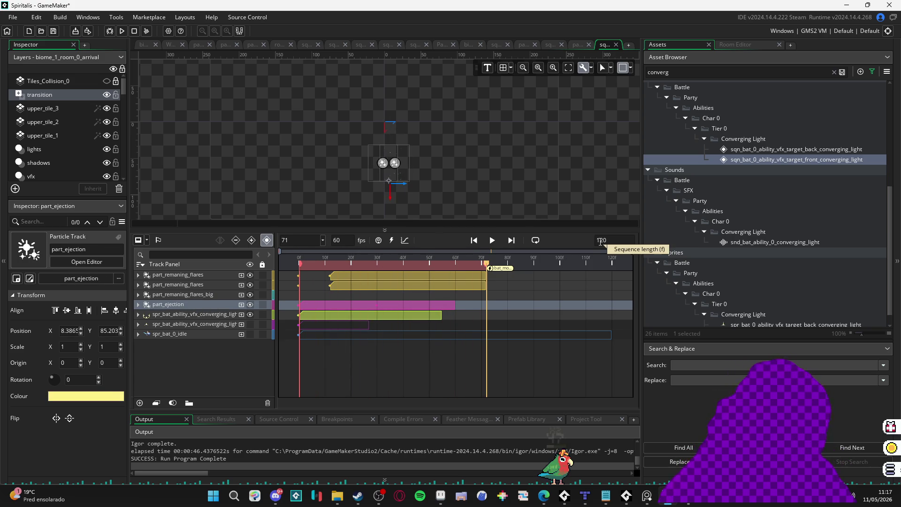
key(alt+Tab)
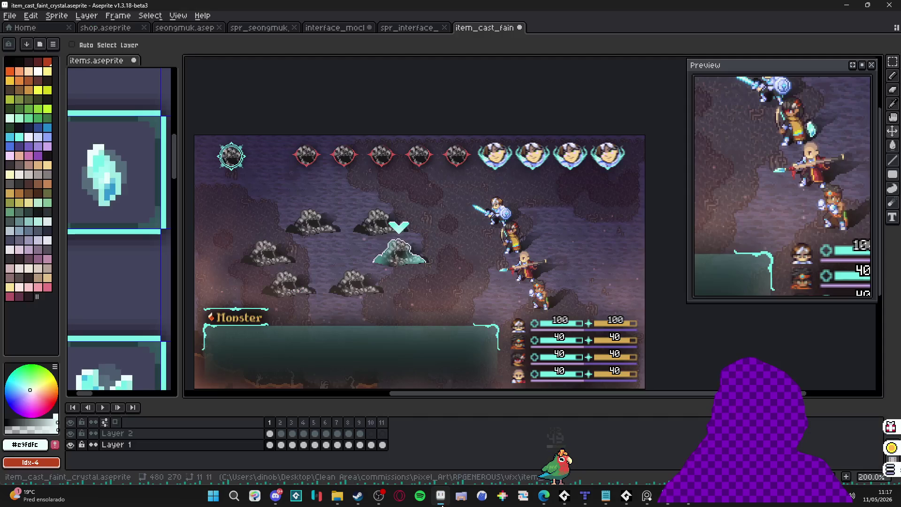
Zoom into the battle mockup and play the crystal sparkle animation, stopping and restarting it once.
scroll(565, 364, up, 2)
click(104, 408)
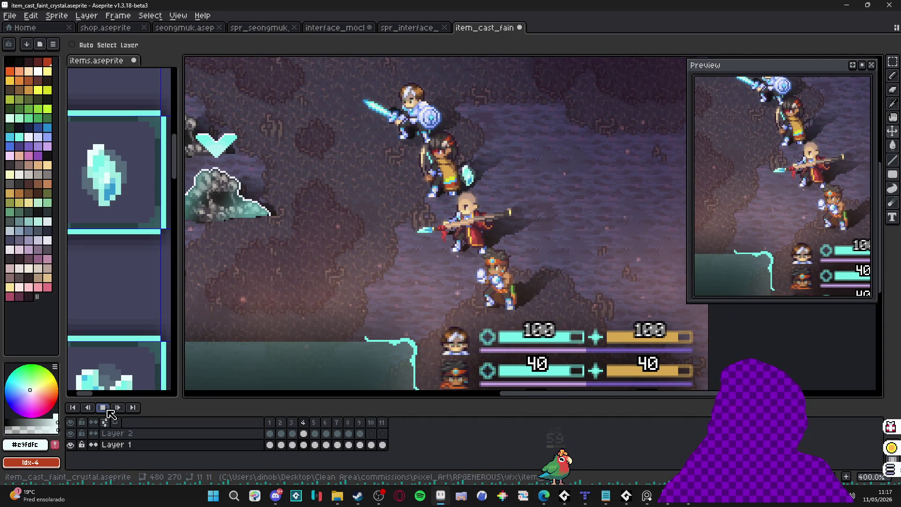
click(105, 409)
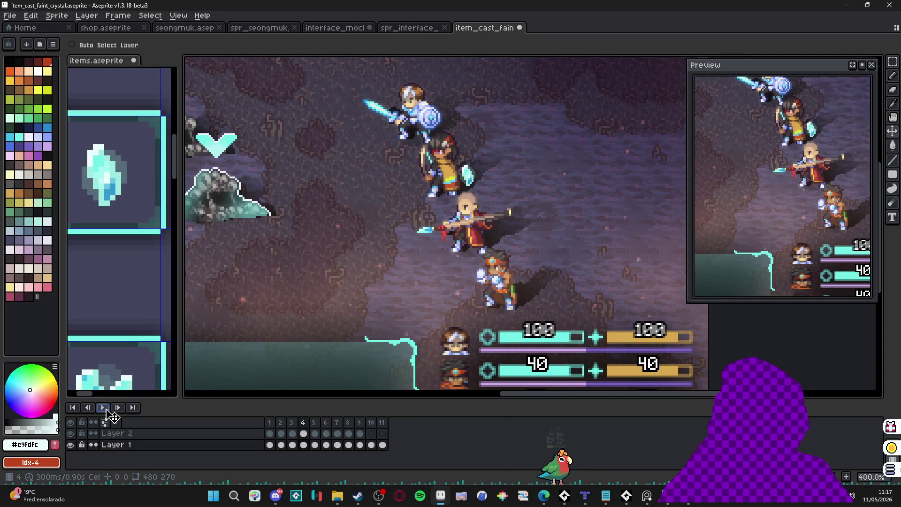
click(104, 408)
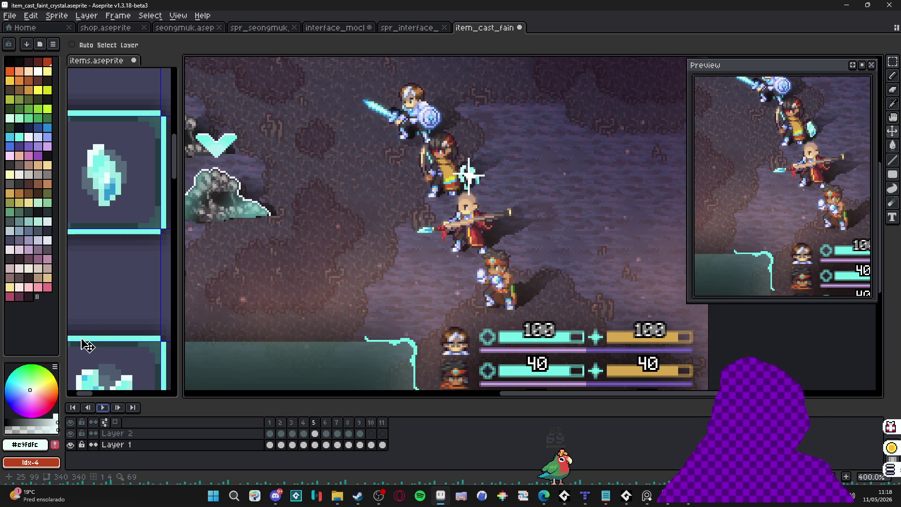
scroll(480, 264, down, 1)
scroll(480, 264, down, 1)
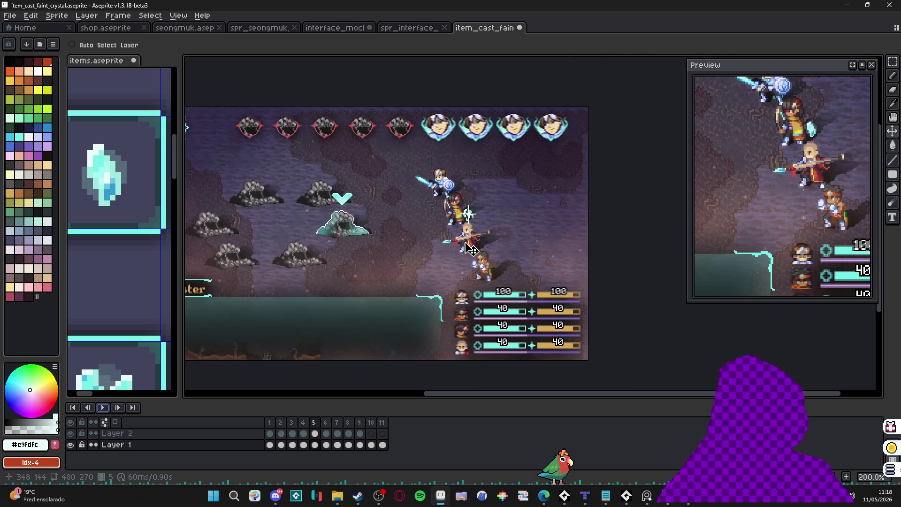
scroll(475, 226, up, 1)
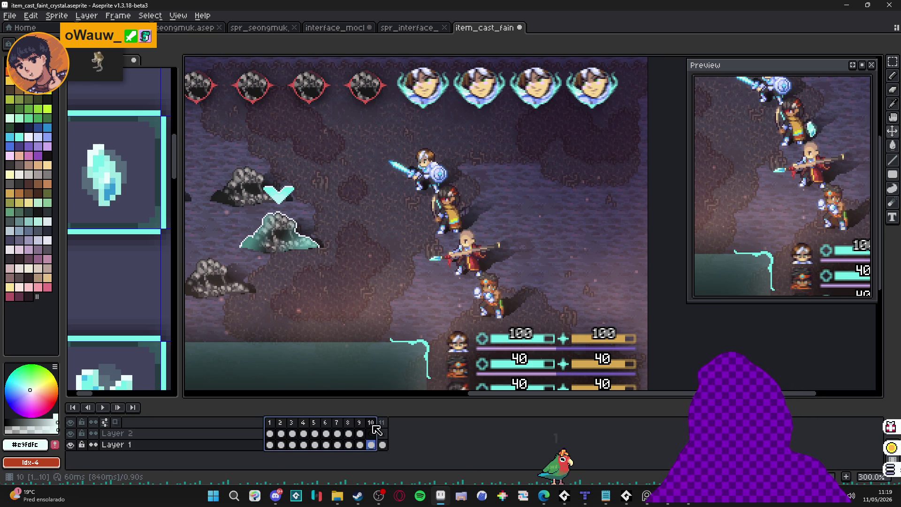
drag(269, 422, 410, 432)
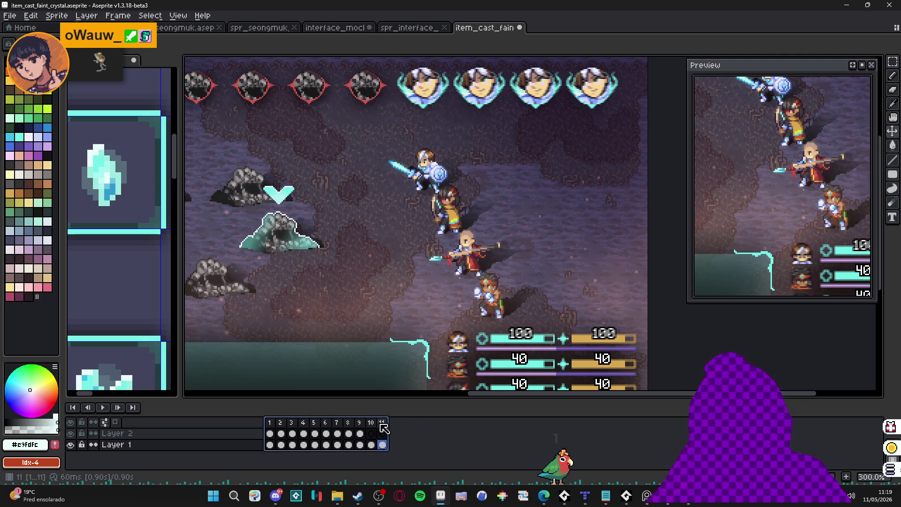
Create a new tag named 'faint_crystal' spanning frames 1–11.
right_click(380, 422)
click(441, 441)
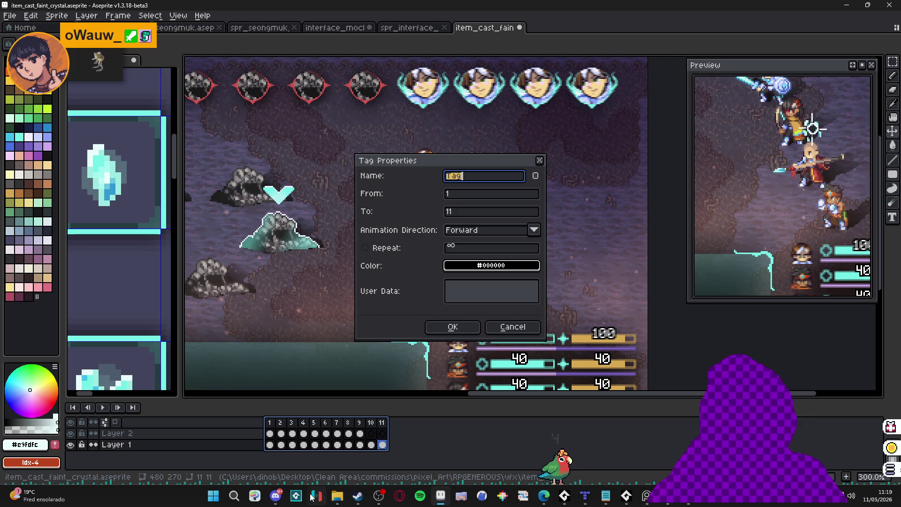
click(276, 497)
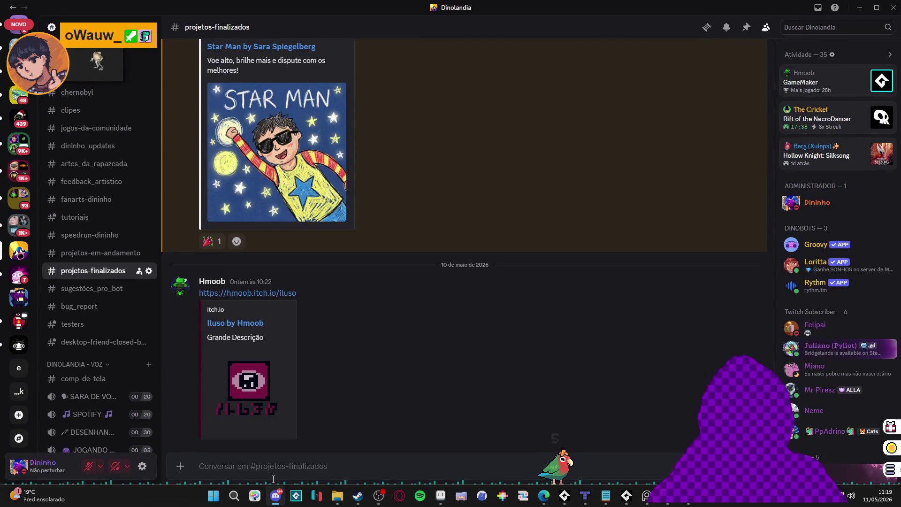
click(276, 497)
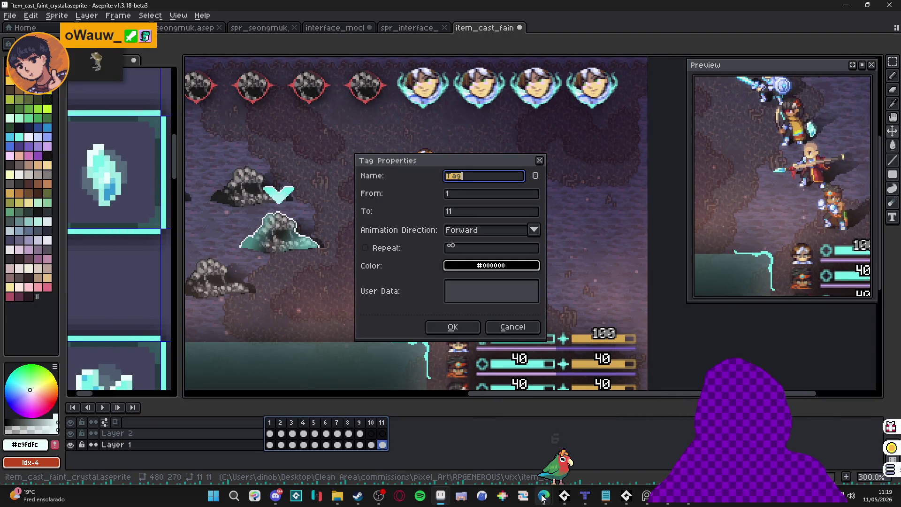
mouse_move(543, 494)
mouse_move(542, 456)
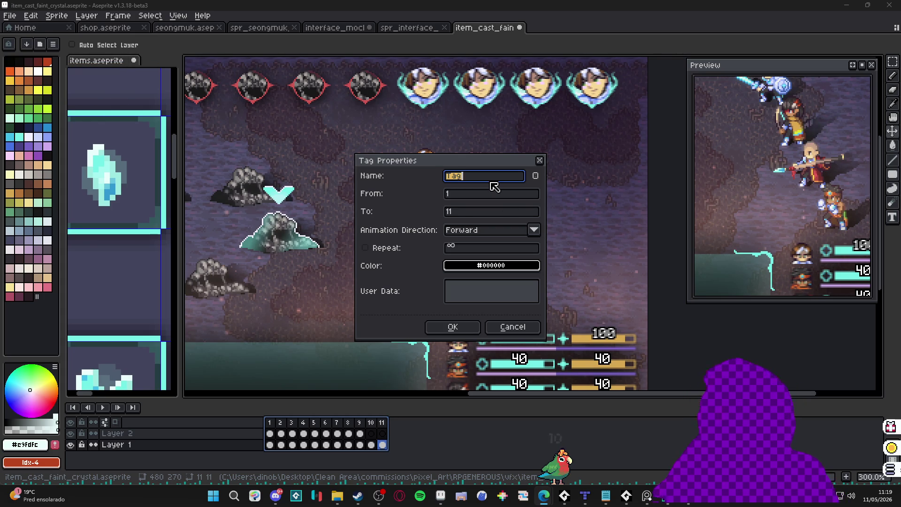
text(fain)
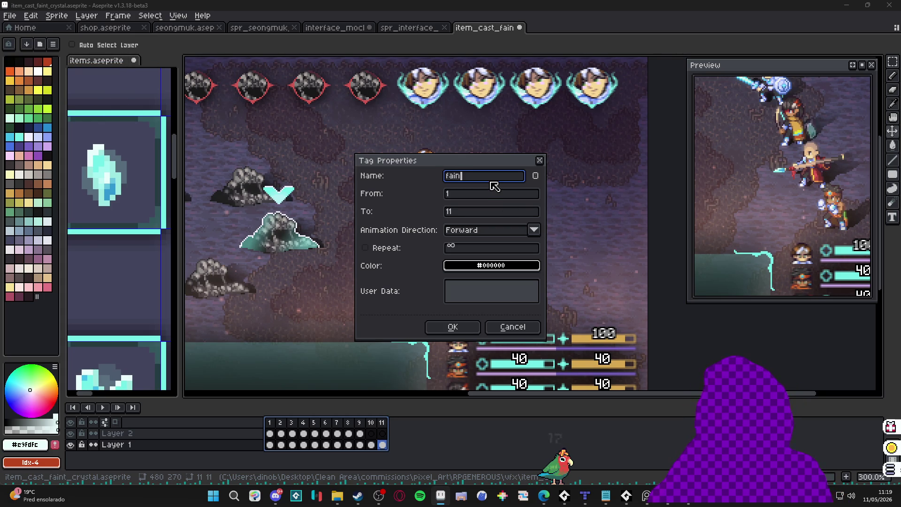
text(t_crystal)
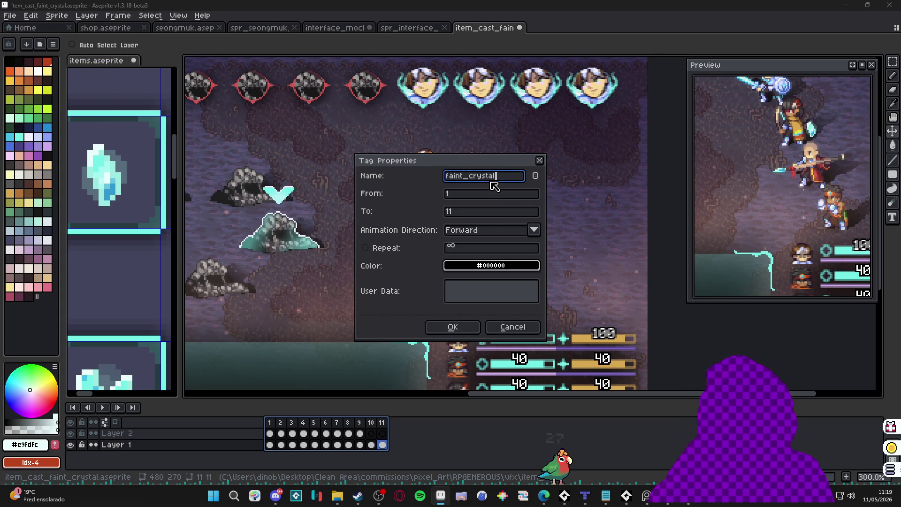
key(Return)
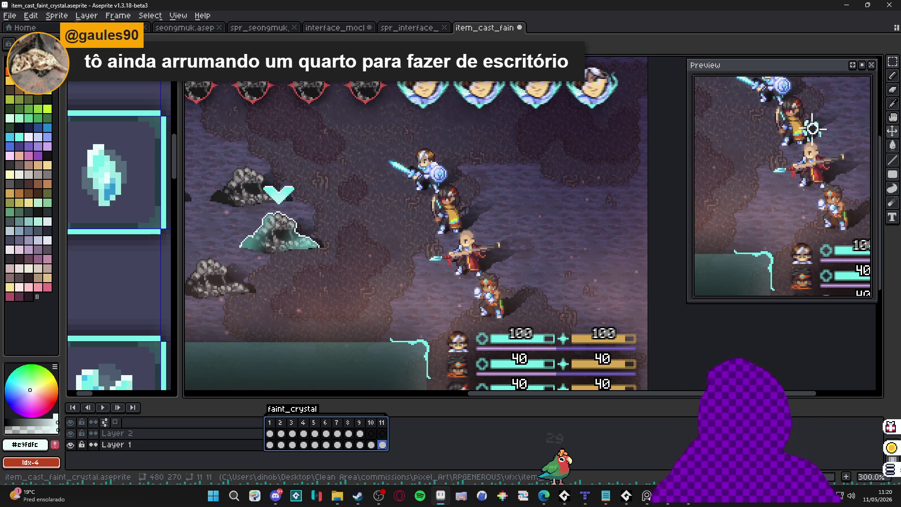
key(alt+Tab)
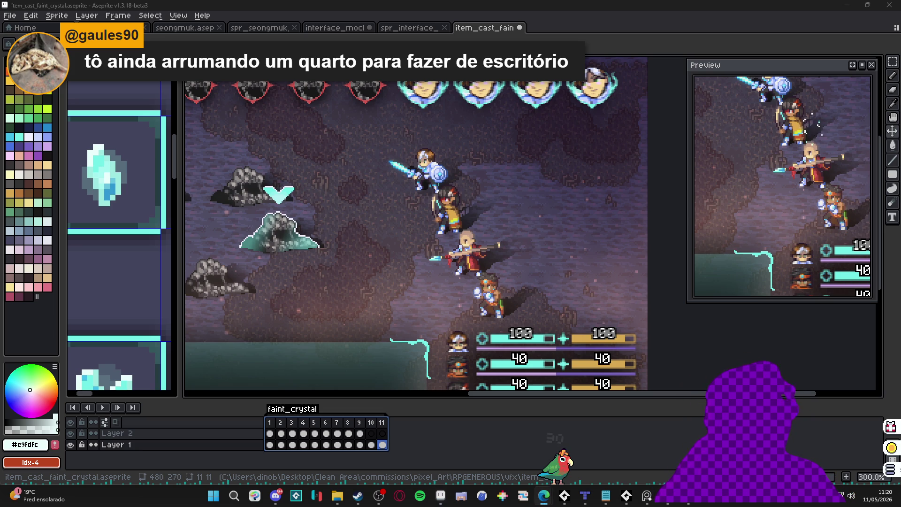